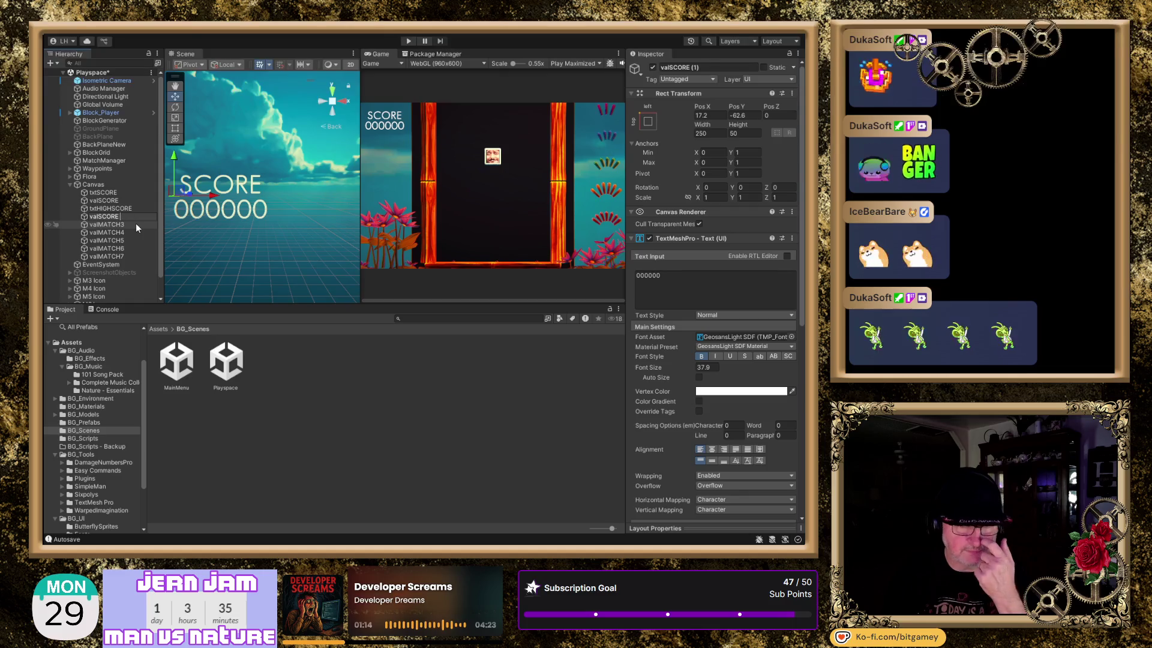
# Rename valSCORE (1) to valHIGHSCORE and move it and txtHIGHSCORE down below the SCORE block.
pyautogui.write('HIGH')
pyautogui.press('Return')
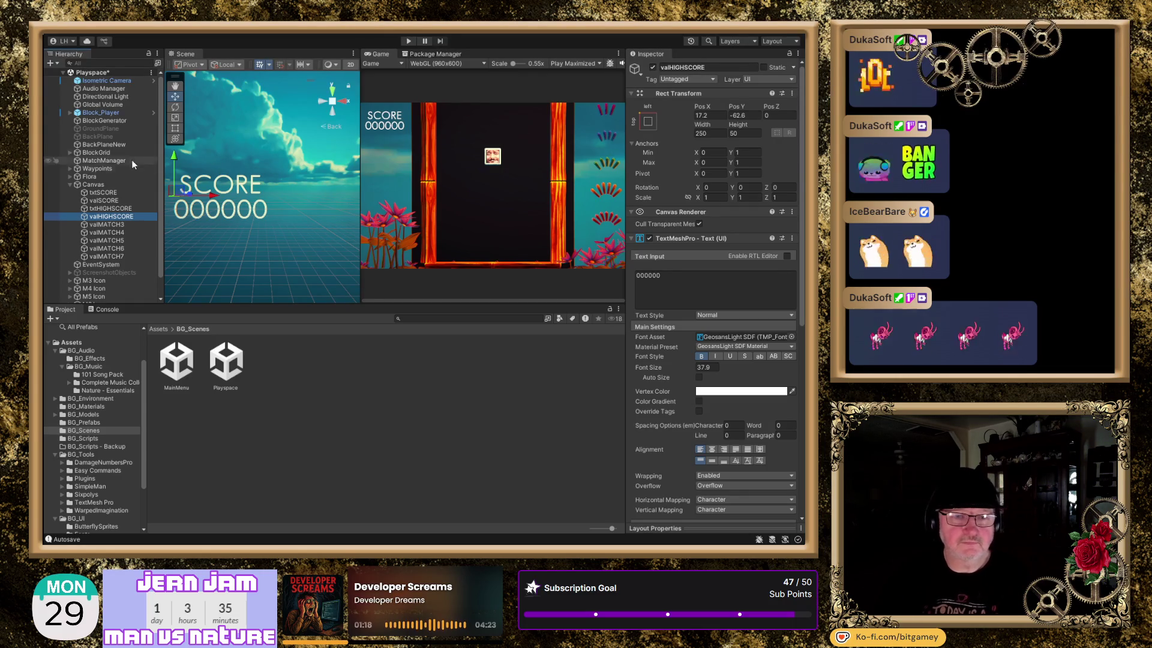
pyautogui.keyDown('ctrl'); pyautogui.click(121, 208); pyautogui.keyUp('ctrl')
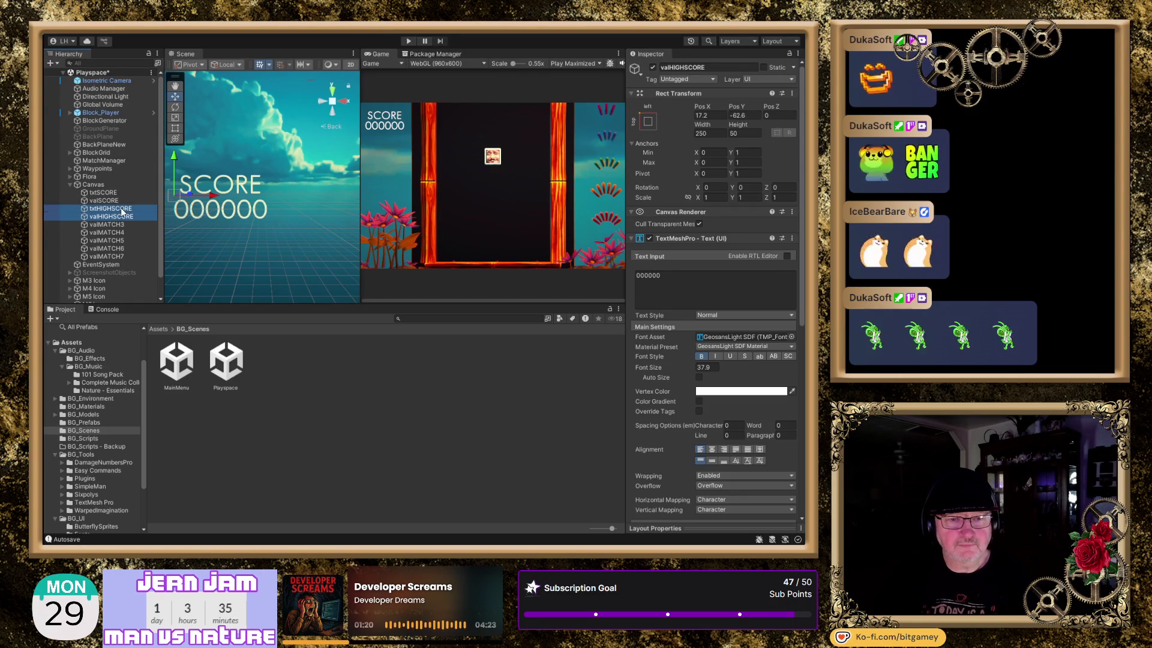
pyautogui.click(175, 159)
pyautogui.moveTo(175, 159); pyautogui.dragTo(176, 282)
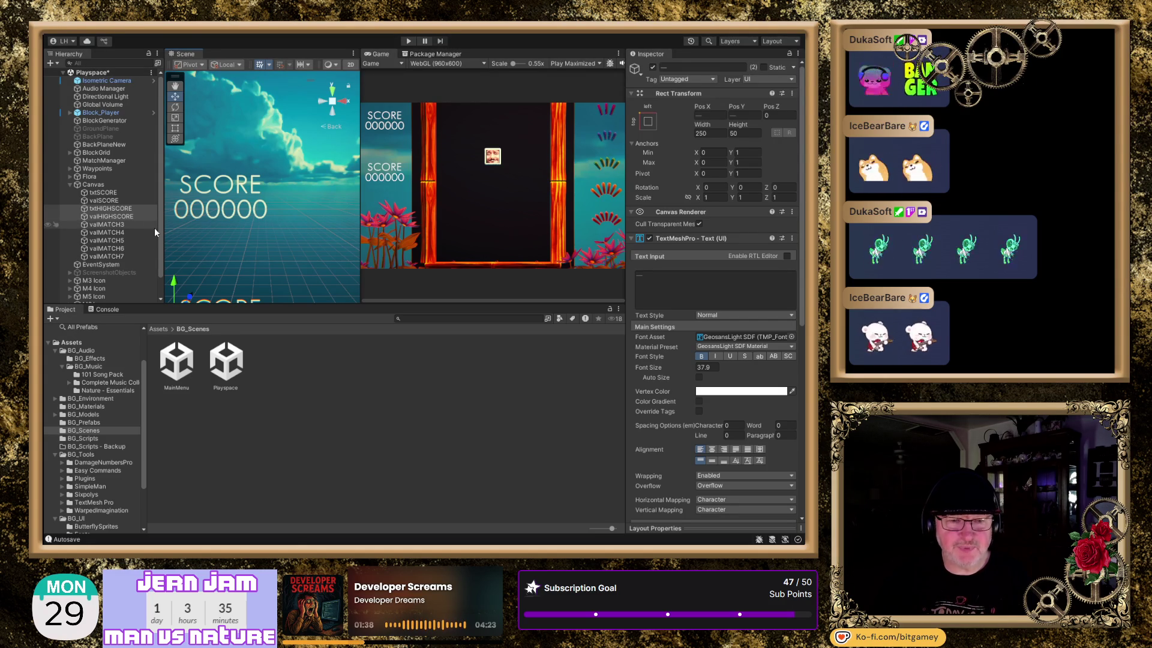
# Make txtHIGHSCORE read HIGH above SCORE on two lines, then save the Playspace scene.
pyautogui.click(117, 208)
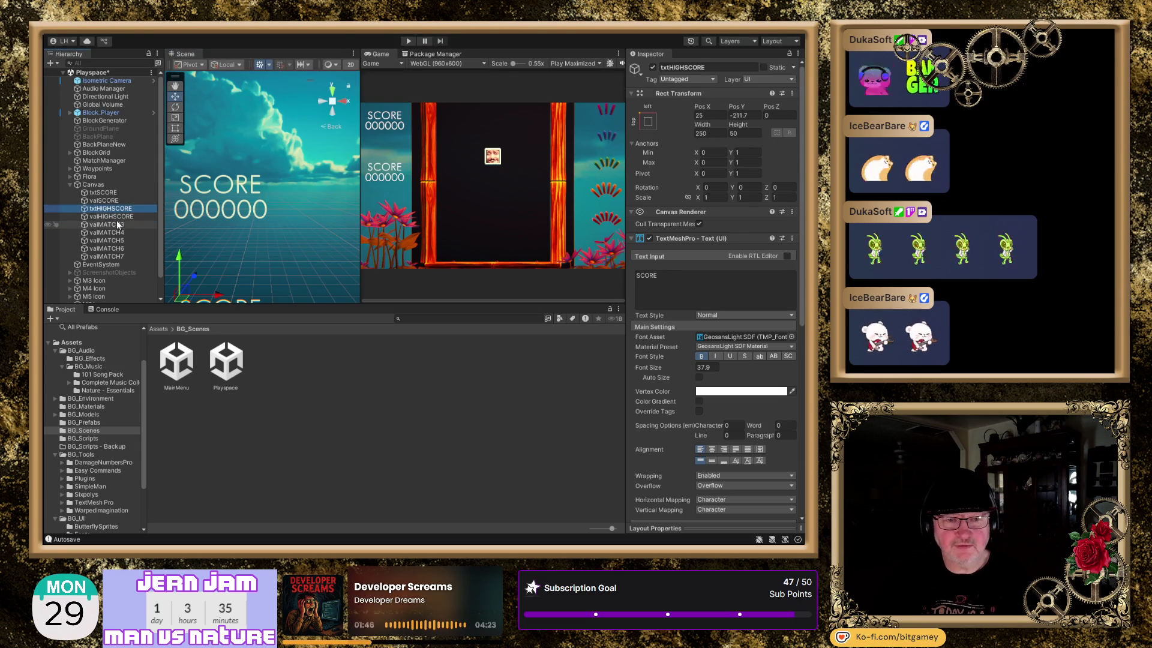
pyautogui.scroll(-2, 214, 244)
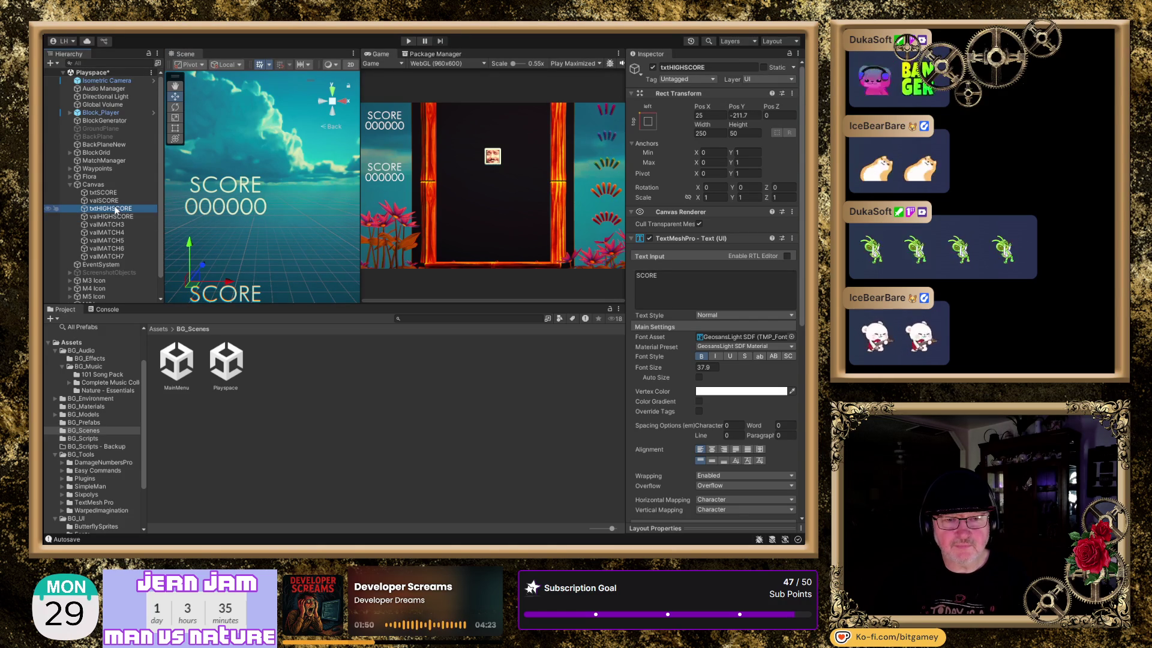
pyautogui.click(682, 272)
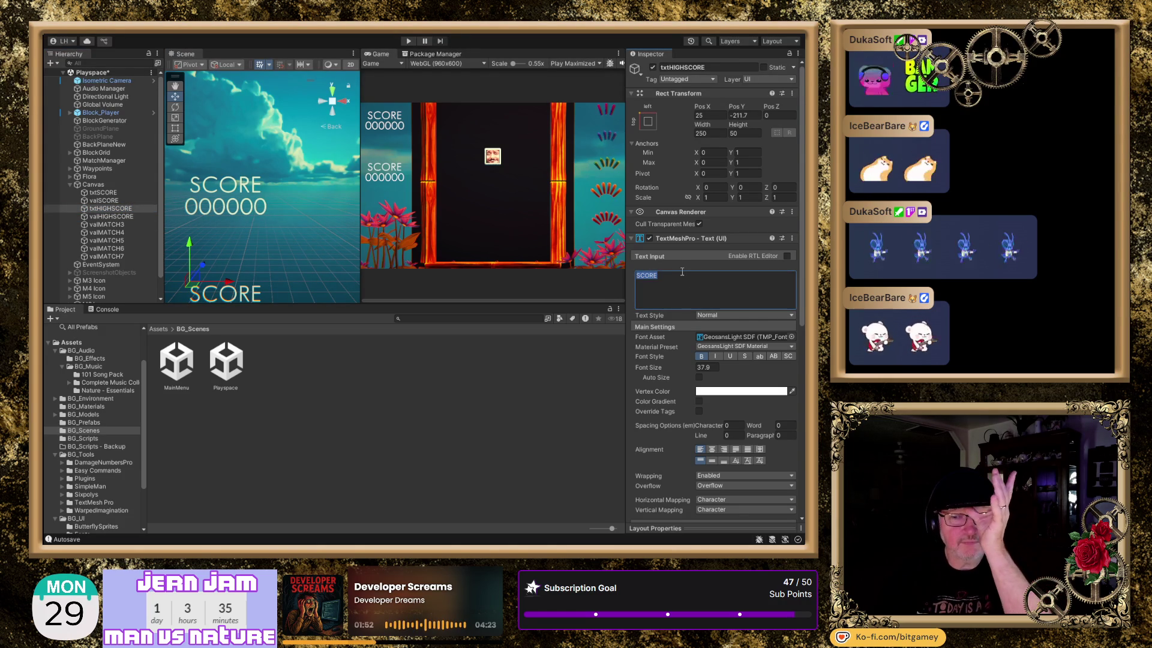
pyautogui.press('Home')
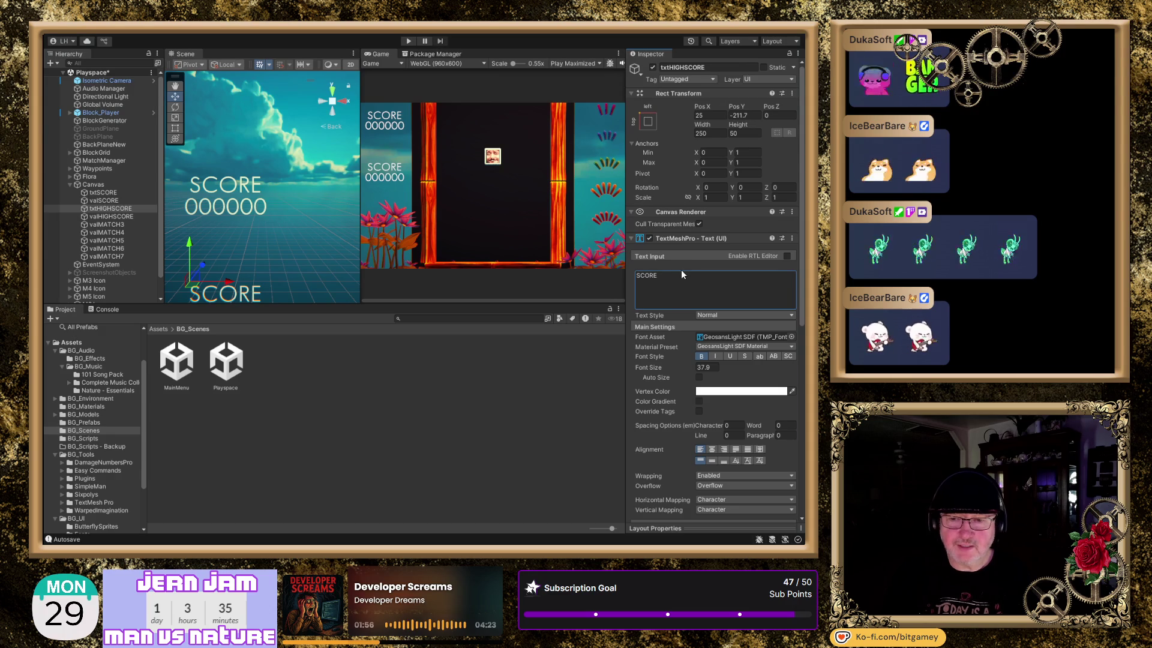
pyautogui.doubleClick(717, 280)
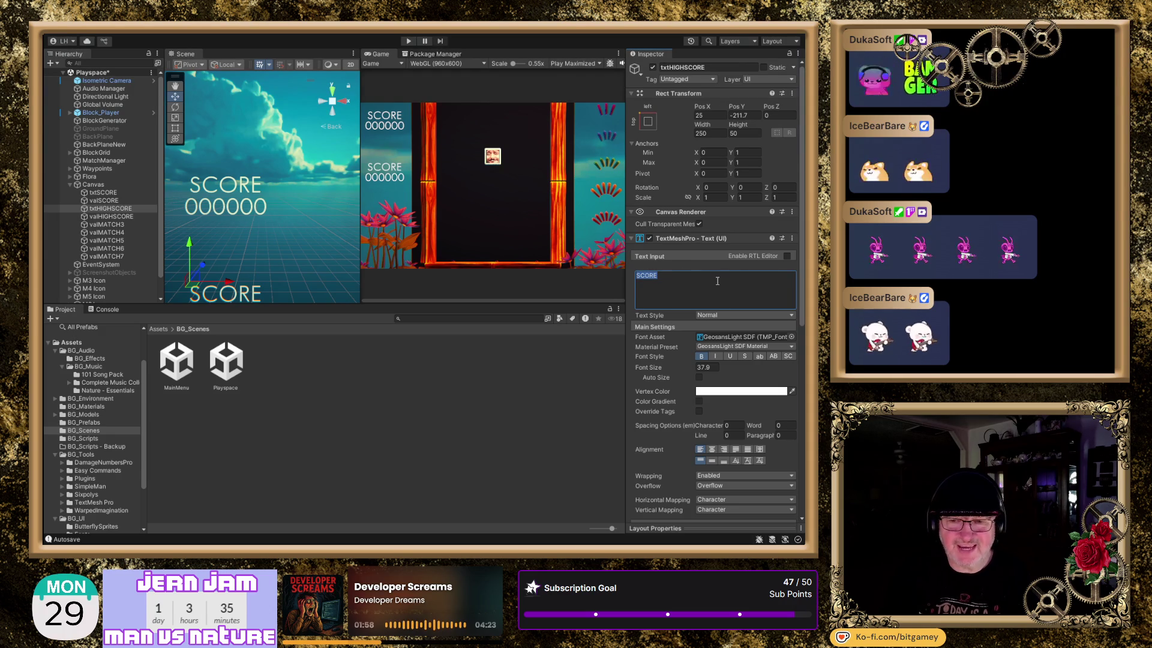
pyautogui.press('Left')
pyautogui.press('Return')
pyautogui.write('HIGH')
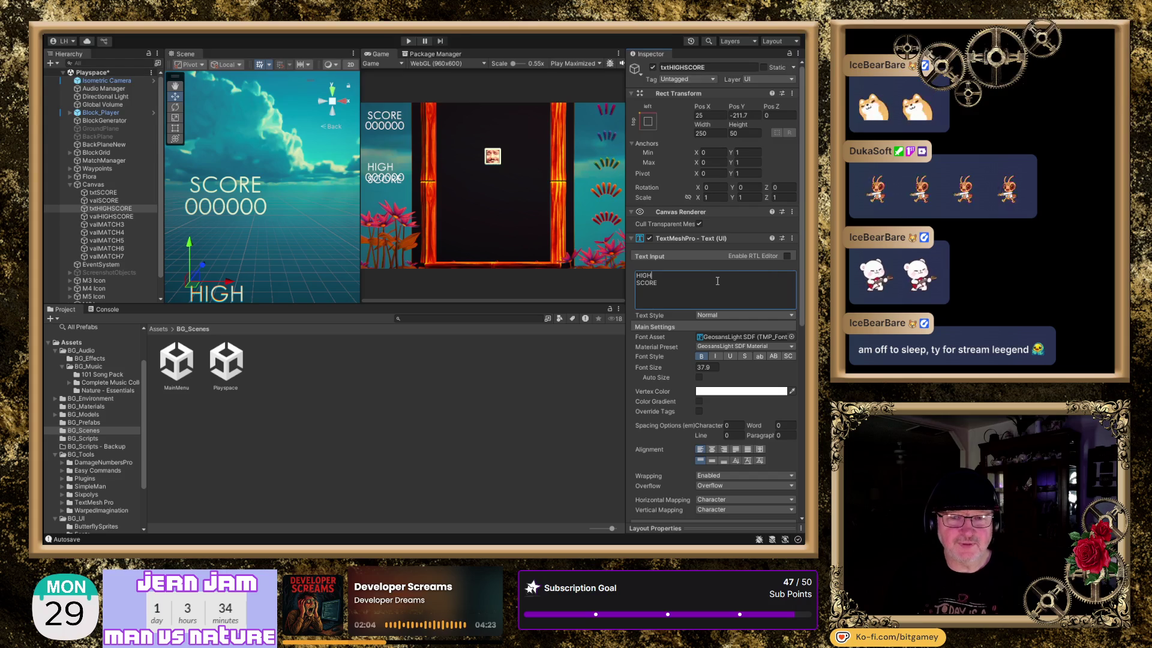
pyautogui.hotkey('ctrl', 's')
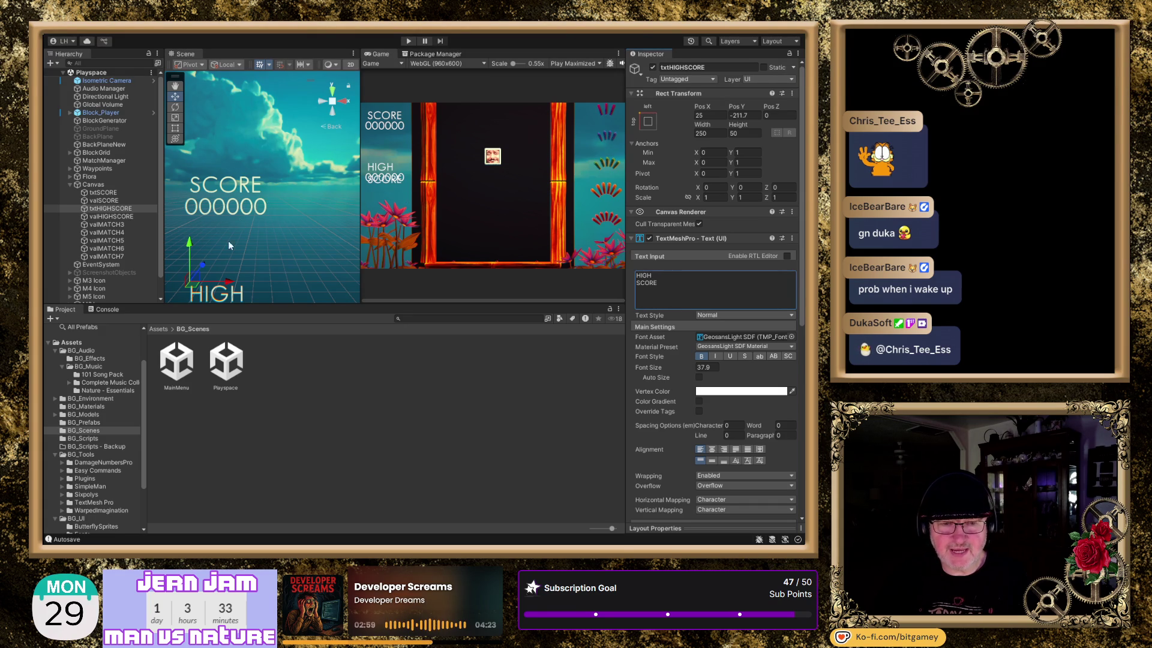
pyautogui.scroll(-2, 248, 210)
# Pan the Scene view so the SCORE and HIGH SCORE blocks are both visible.
pyautogui.moveTo(247, 213); pyautogui.dragTo(258, 151)
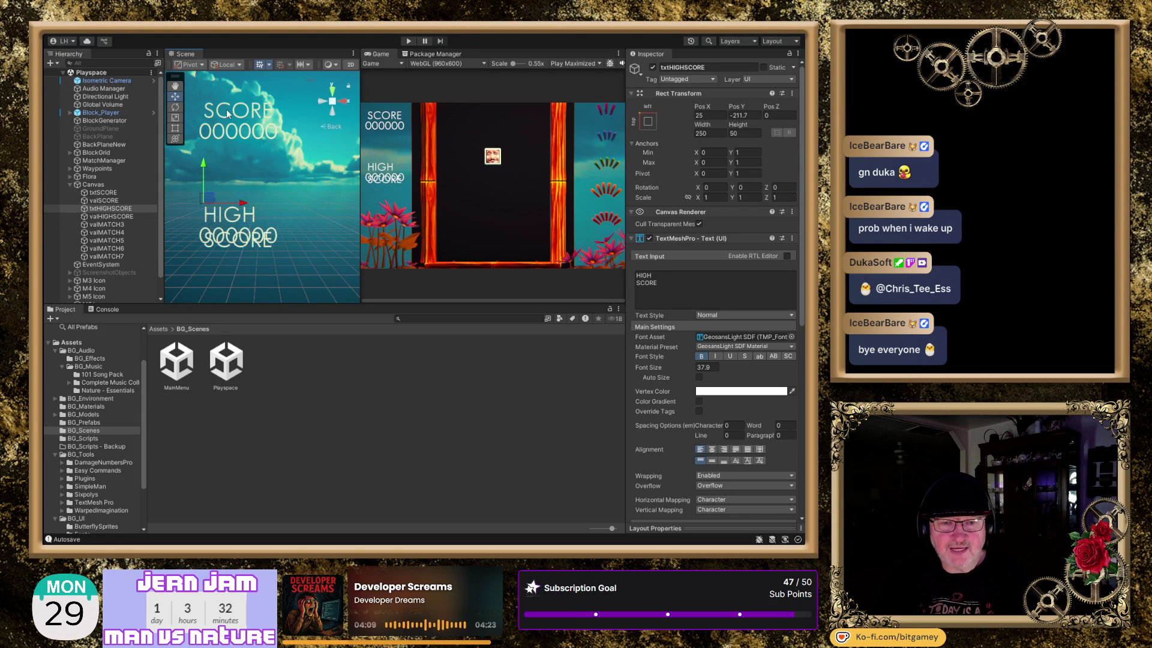
# Set valSCORE's Rect Transform Pos Y to -65.
pyautogui.click(107, 192)
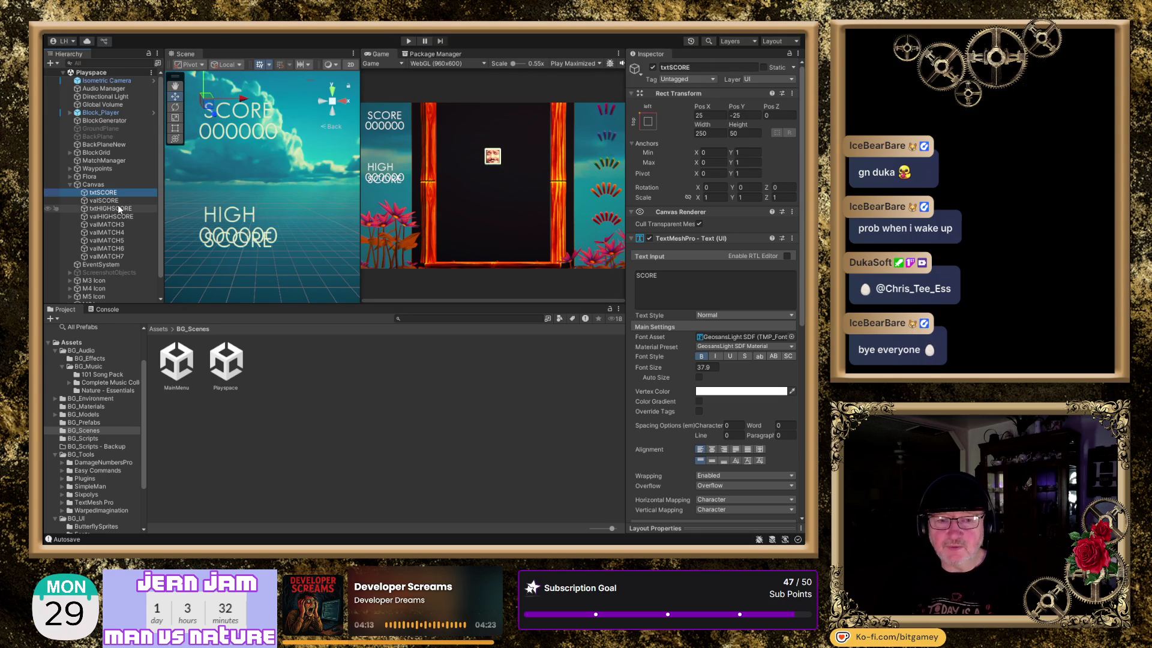
pyautogui.click(105, 200)
pyautogui.click(758, 115)
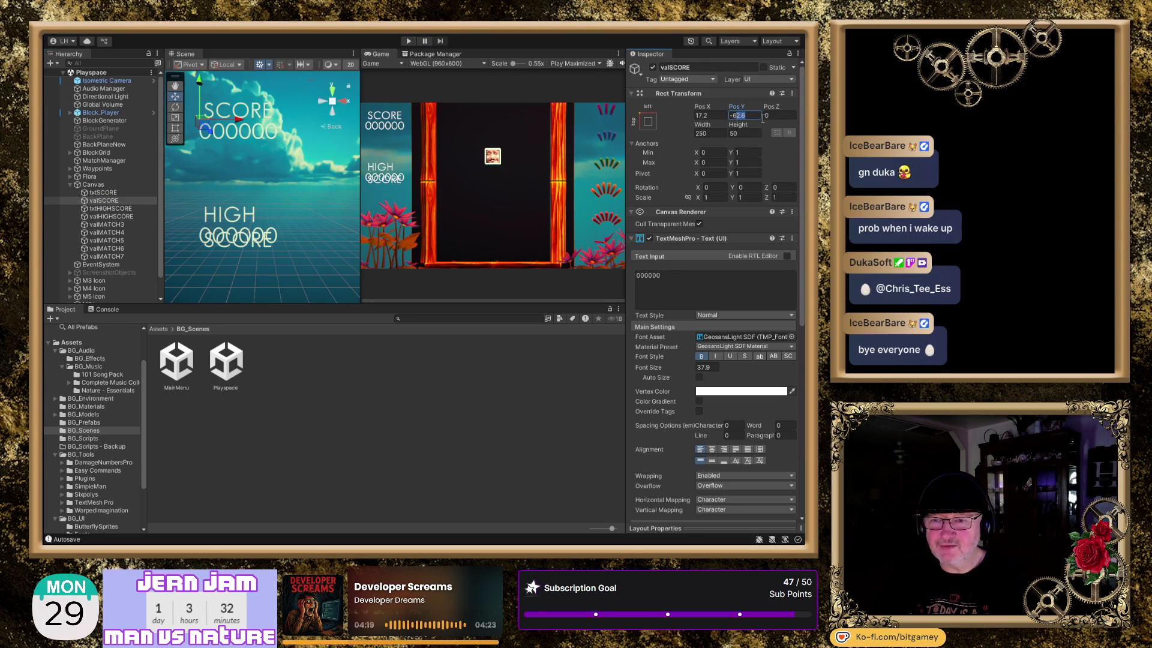
pyautogui.write('-65')
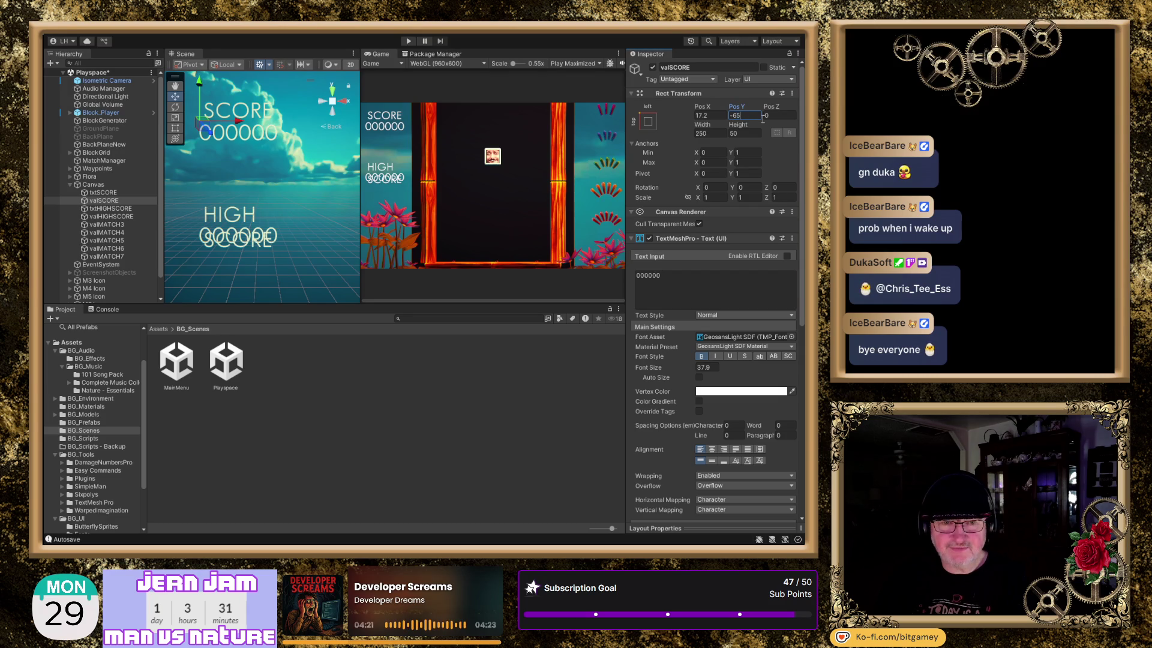
# Set txtHIGHSCORE to Pos Y -210 and valHIGHSCORE to -290, then centre HIGH SCORE horizontally.
pyautogui.click(118, 210)
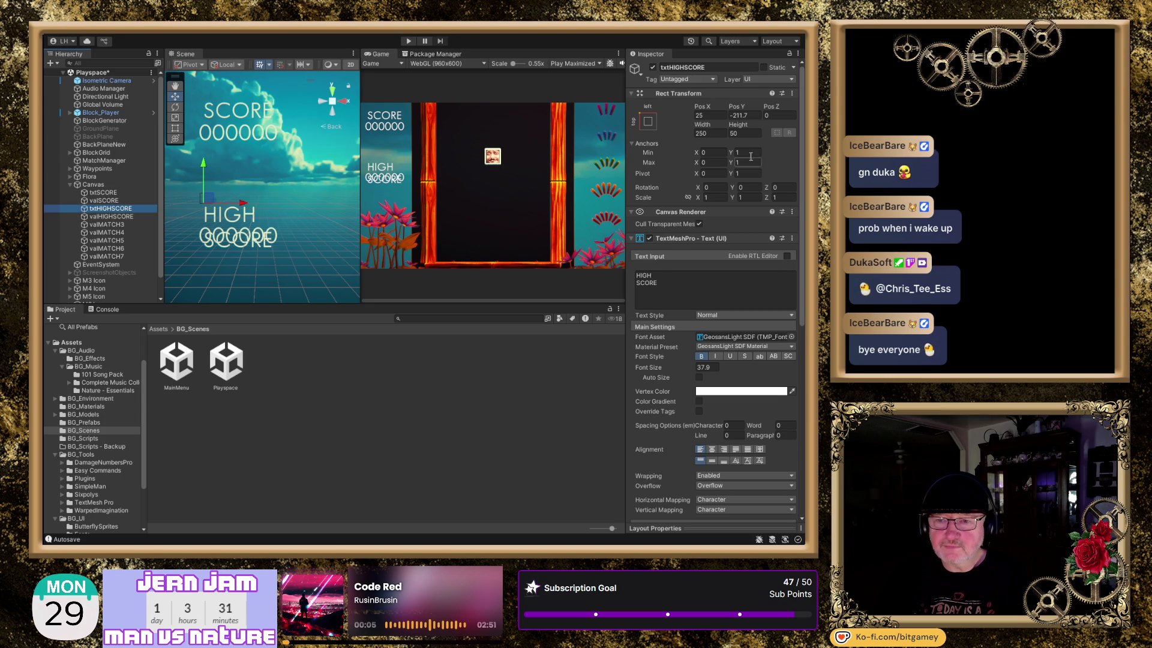
pyautogui.click(741, 114)
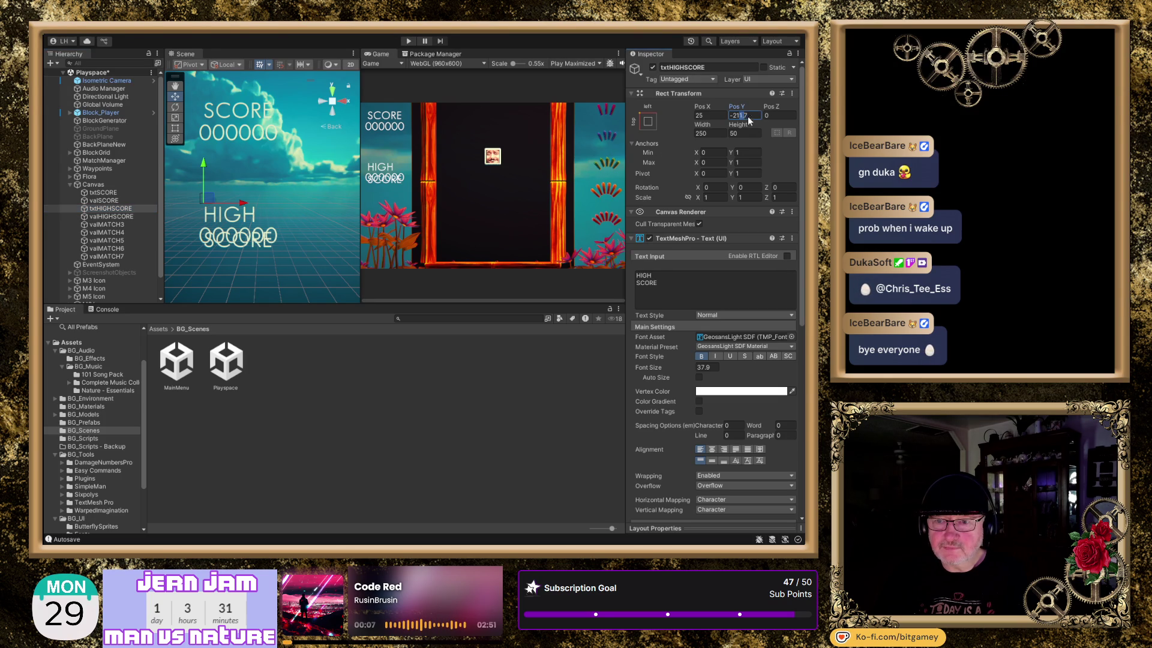
pyautogui.write('0')
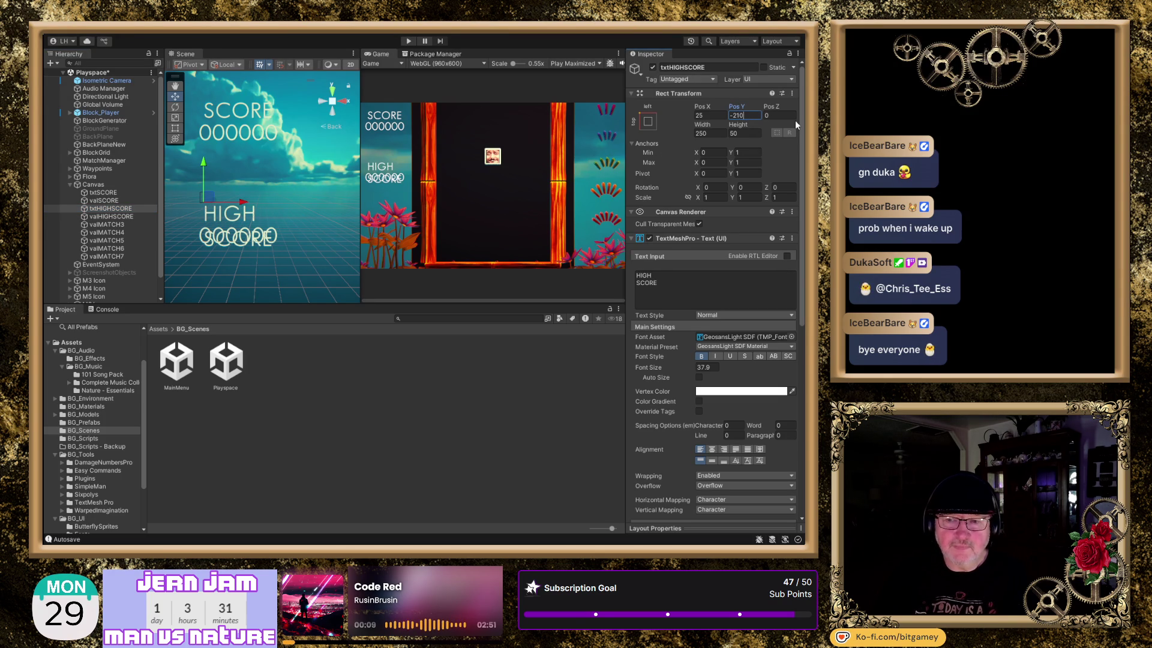
pyautogui.click(127, 216)
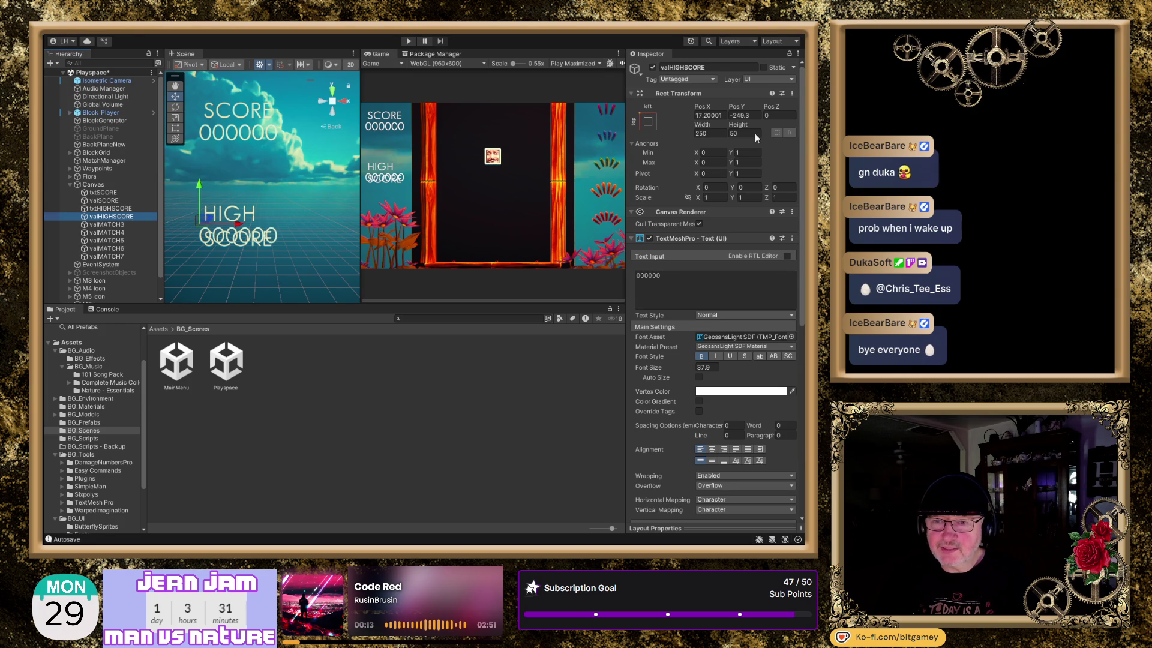
pyautogui.click(739, 115)
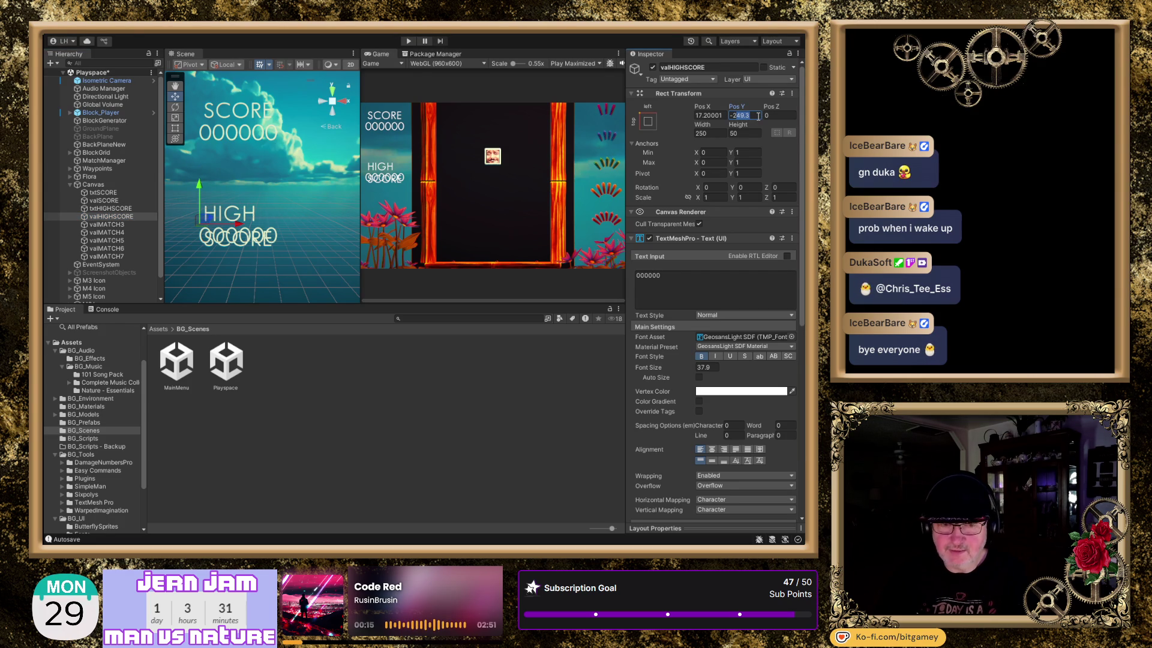
pyautogui.write('-290')
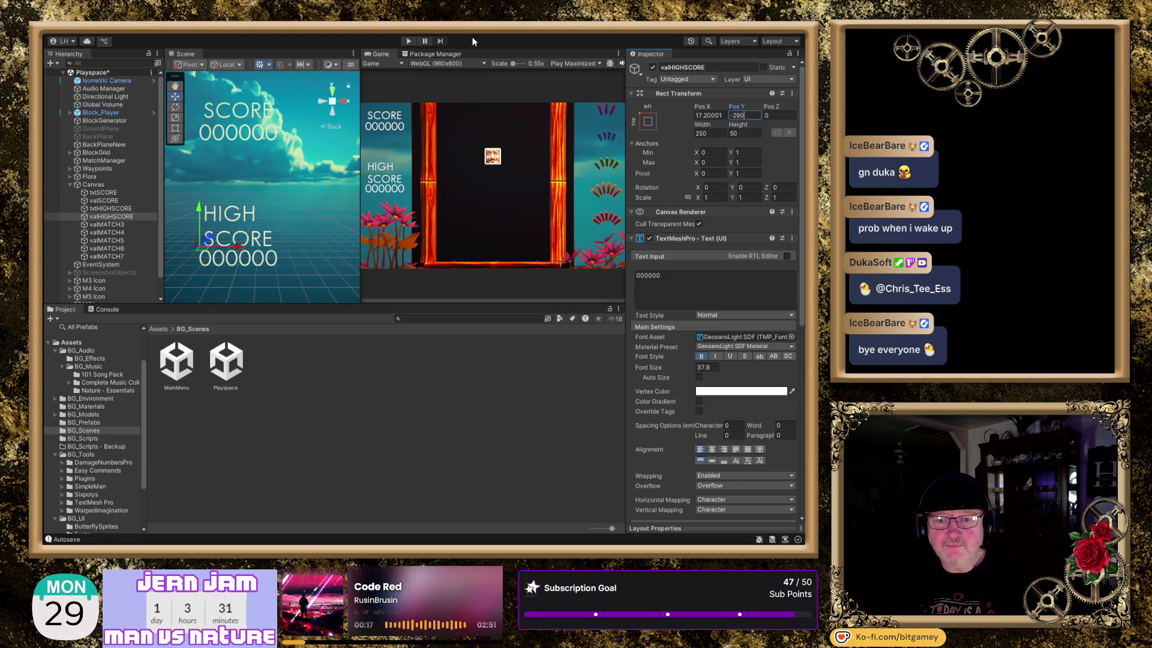
pyautogui.click(128, 208)
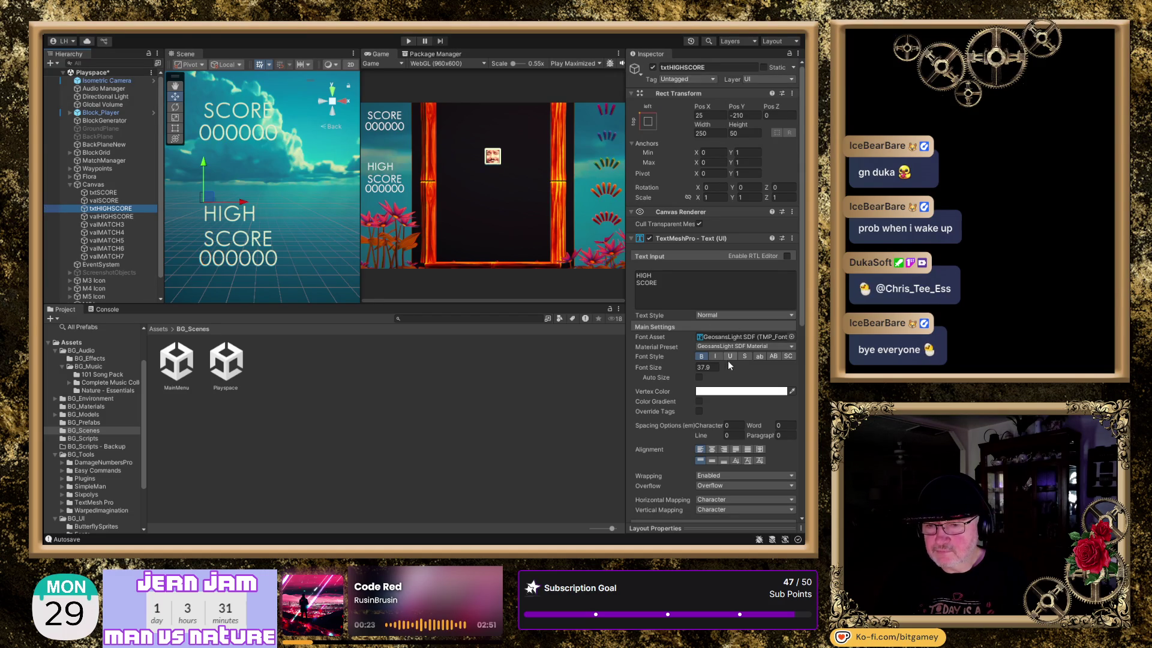
pyautogui.click(712, 449)
# Centre HIGH SCORE and SCORE text to Center/Middle alignment, then shift the SCORE value right.
pyautogui.click(712, 461)
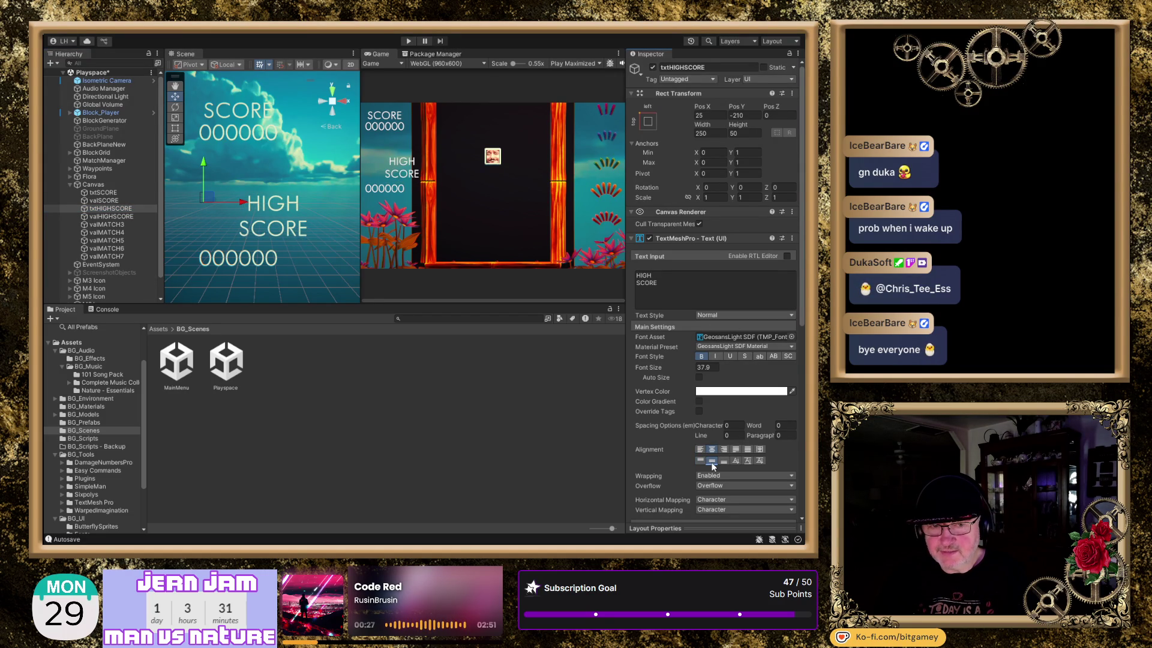
pyautogui.click(103, 193)
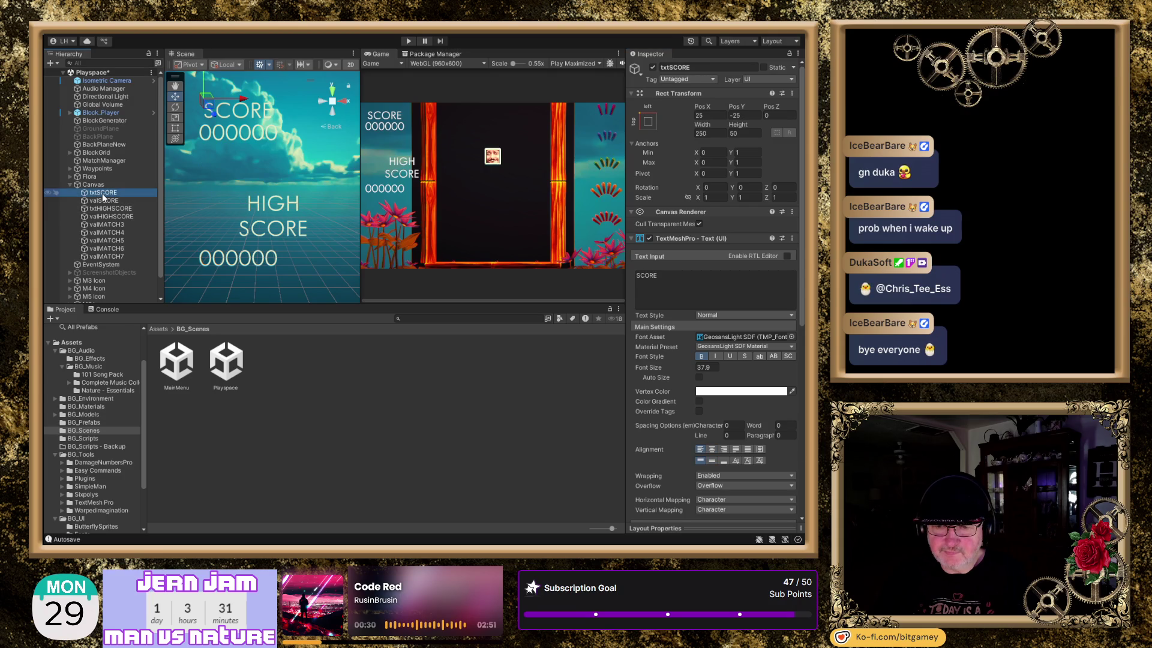
pyautogui.click(711, 450)
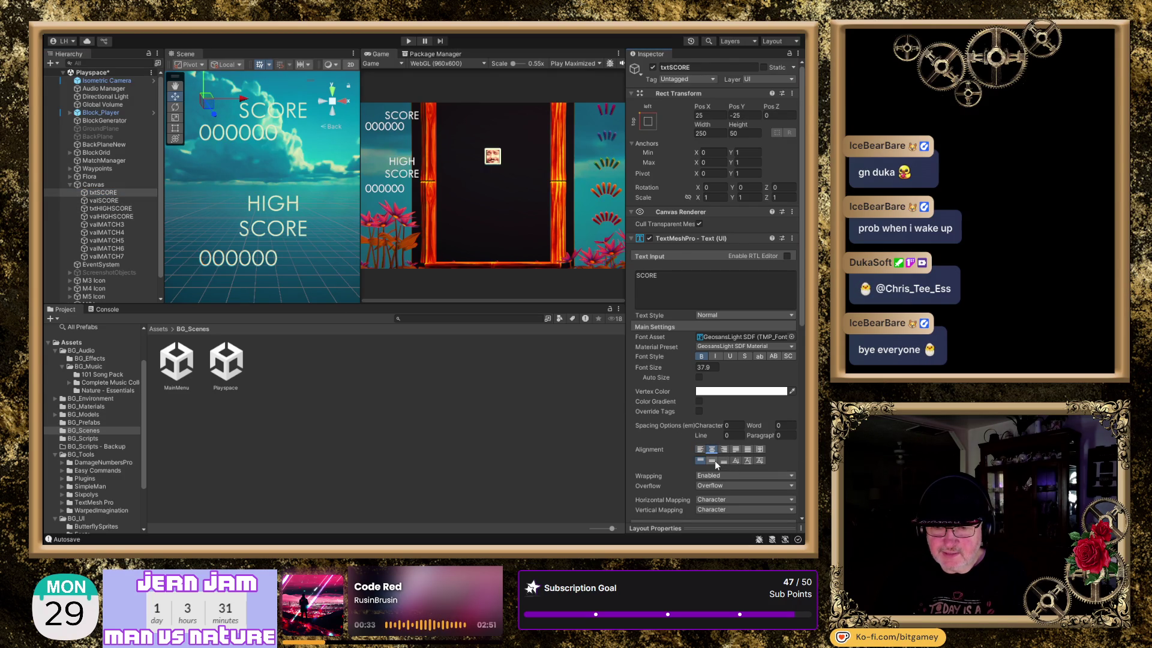
pyautogui.click(711, 460)
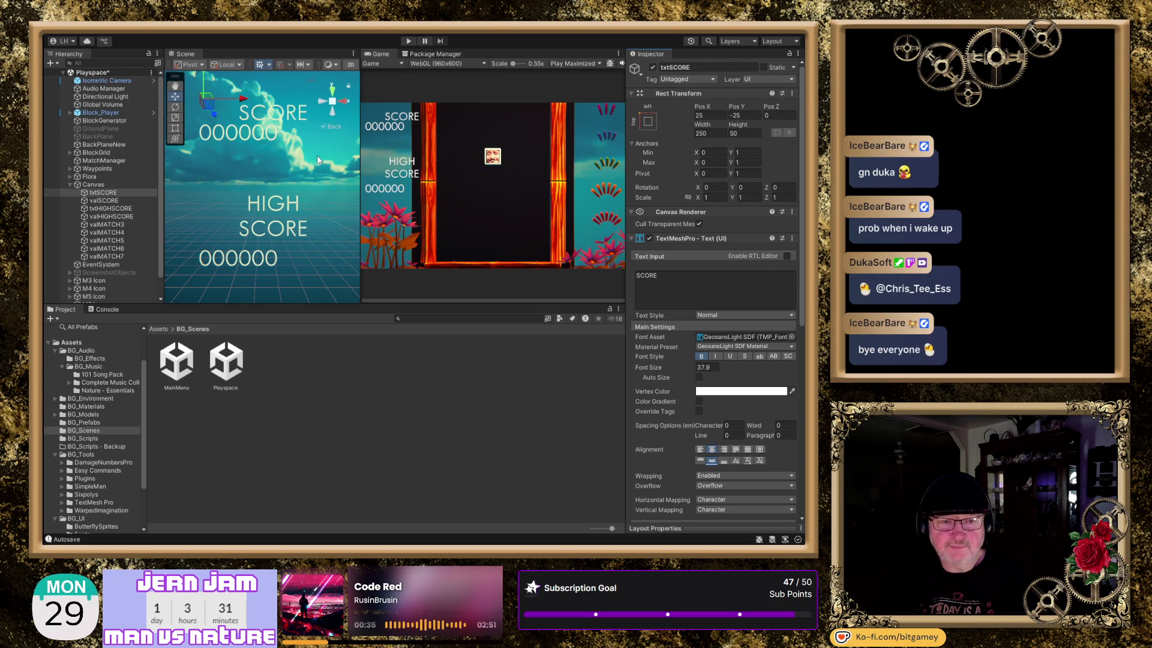
pyautogui.click(110, 201)
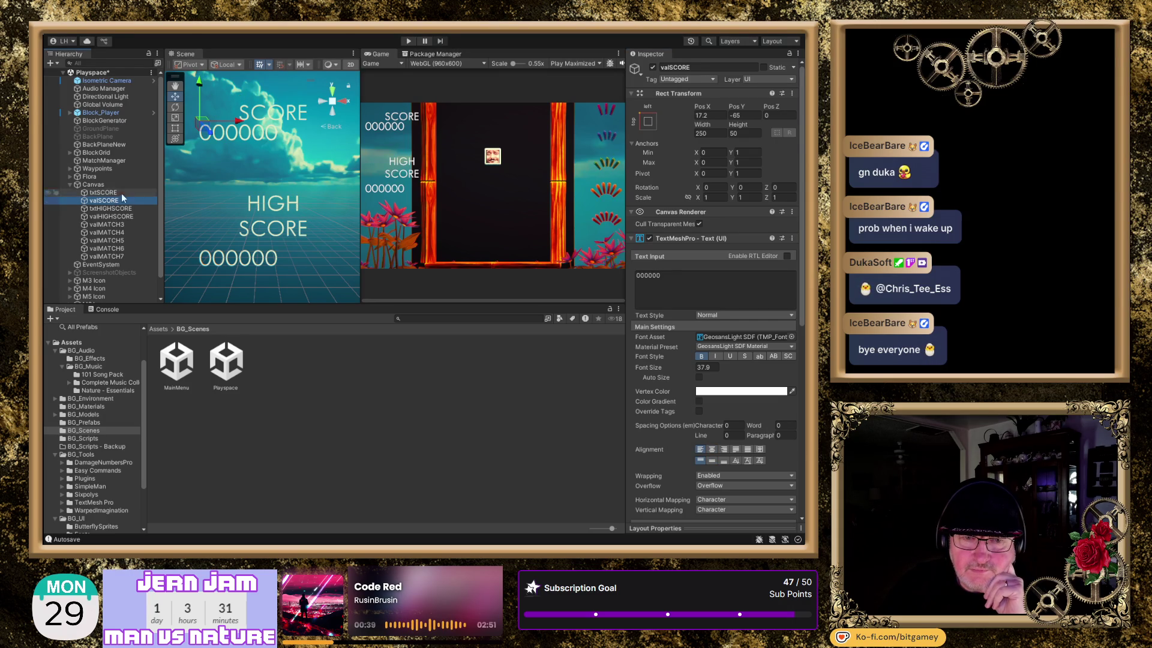
pyautogui.moveTo(242, 125); pyautogui.dragTo(275, 125)
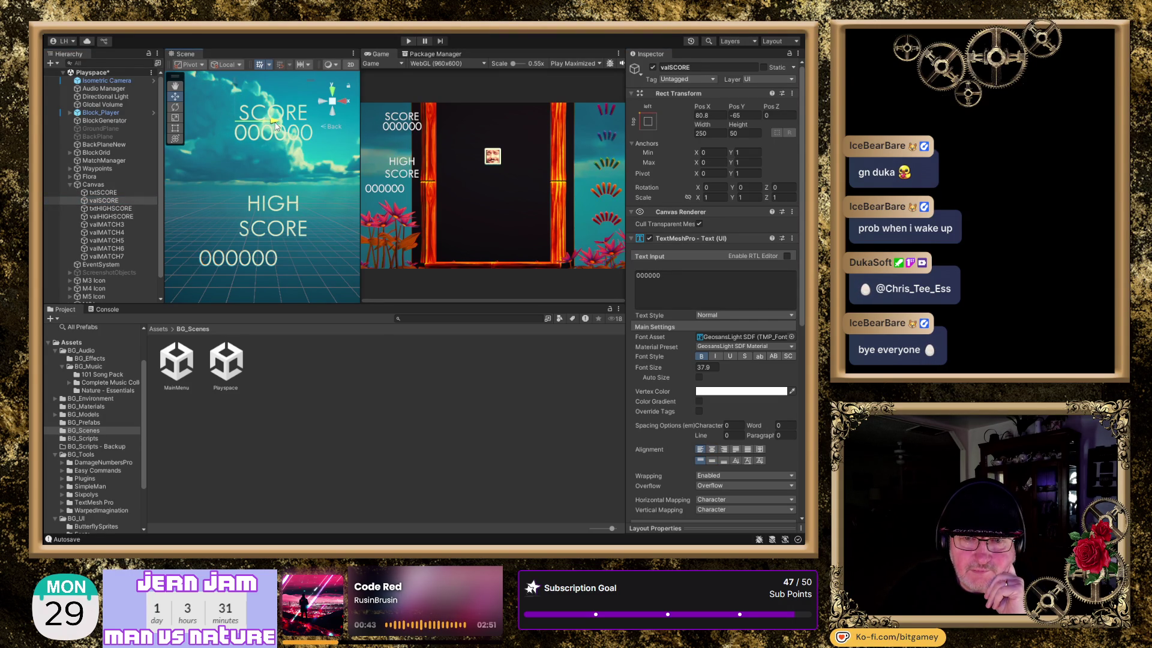
# Move the SCORE label and value left, and the HIGH SCORE label left to Pos X -38.6.
pyautogui.keyDown('ctrl'); pyautogui.click(103, 192); pyautogui.keyUp('ctrl')
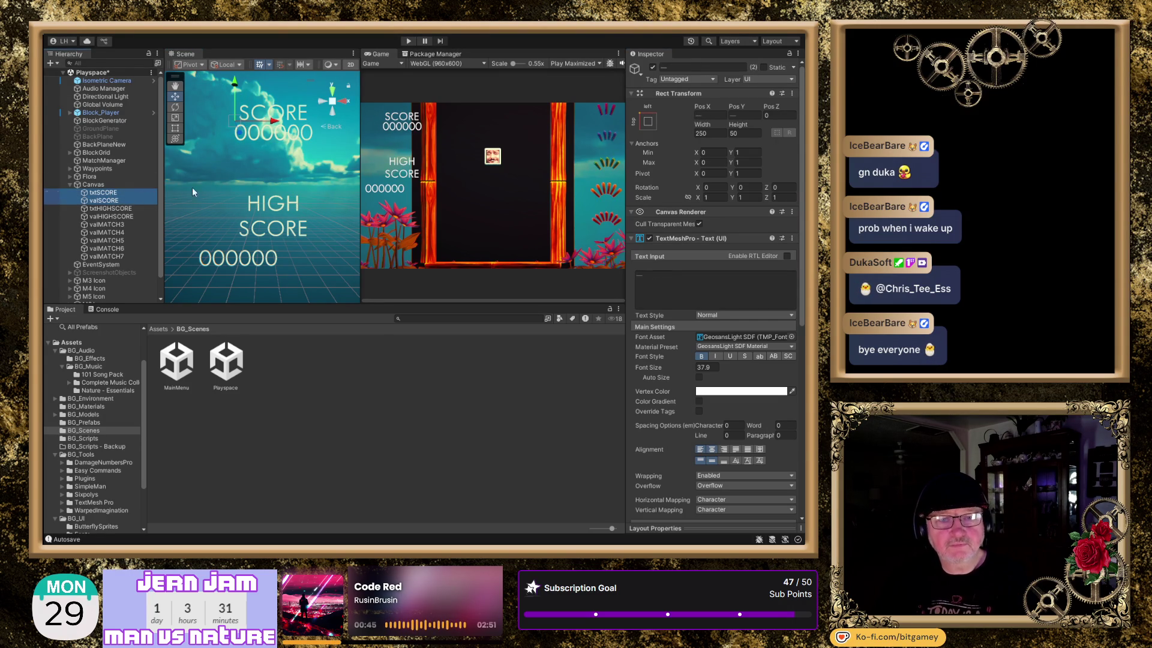
pyautogui.moveTo(273, 124); pyautogui.dragTo(239, 123)
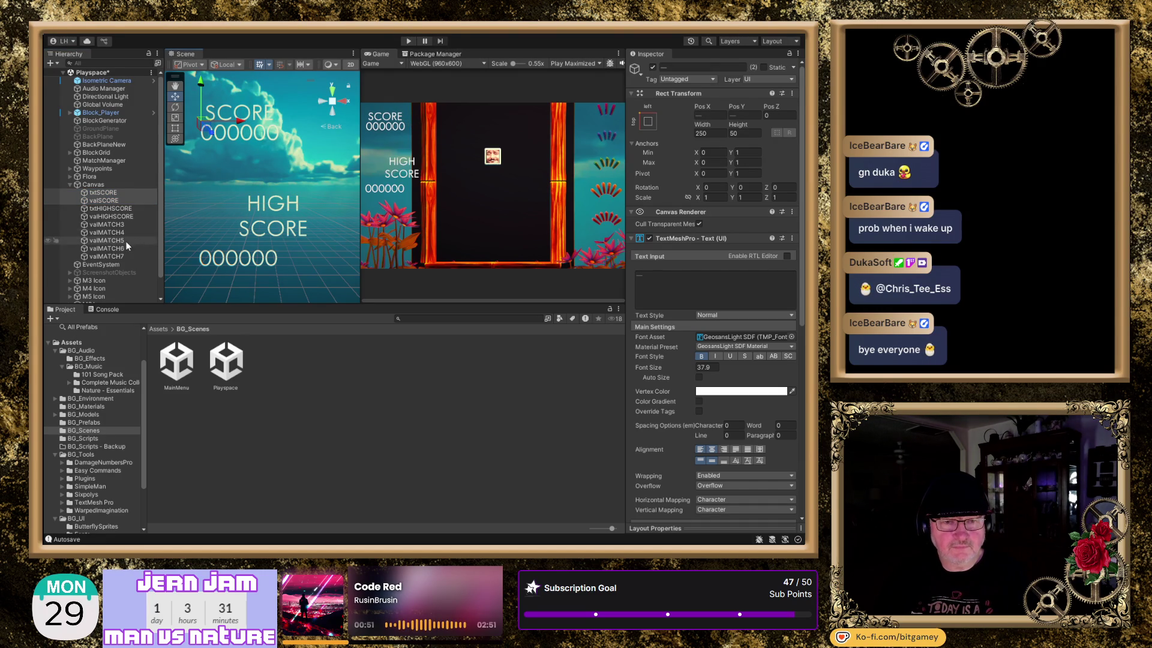
pyautogui.click(129, 210)
pyautogui.moveTo(249, 210); pyautogui.dragTo(209, 204)
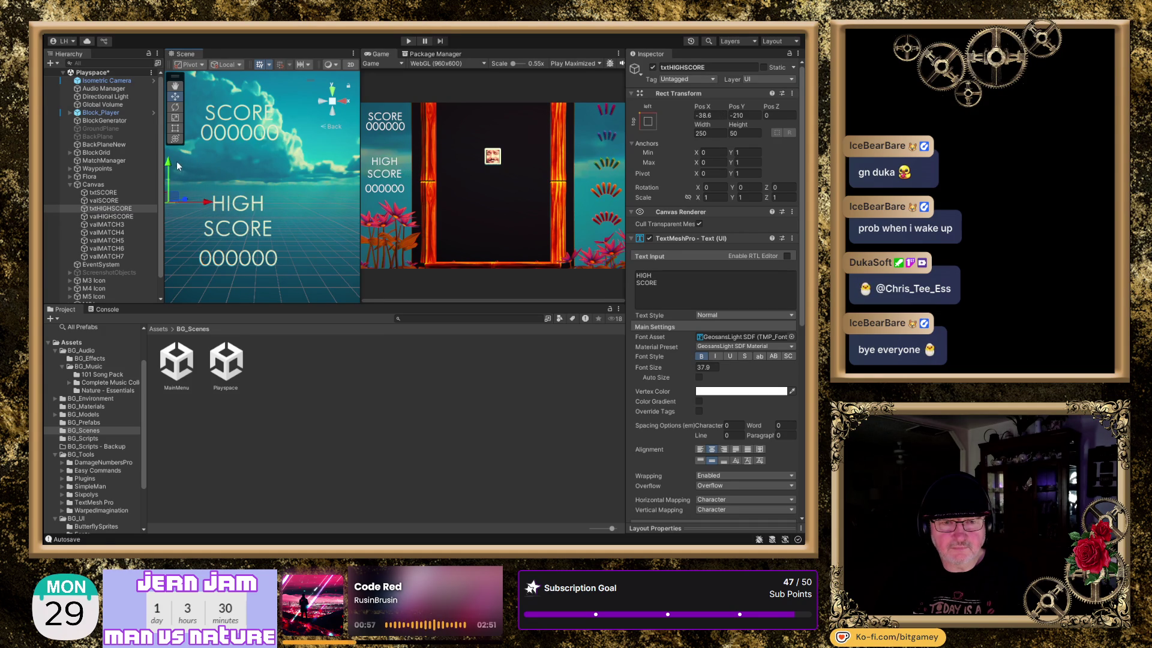
# Lower the HIGH SCORE label and tighten its line spacing to -24.4.
pyautogui.moveTo(170, 168); pyautogui.dragTo(166, 172)
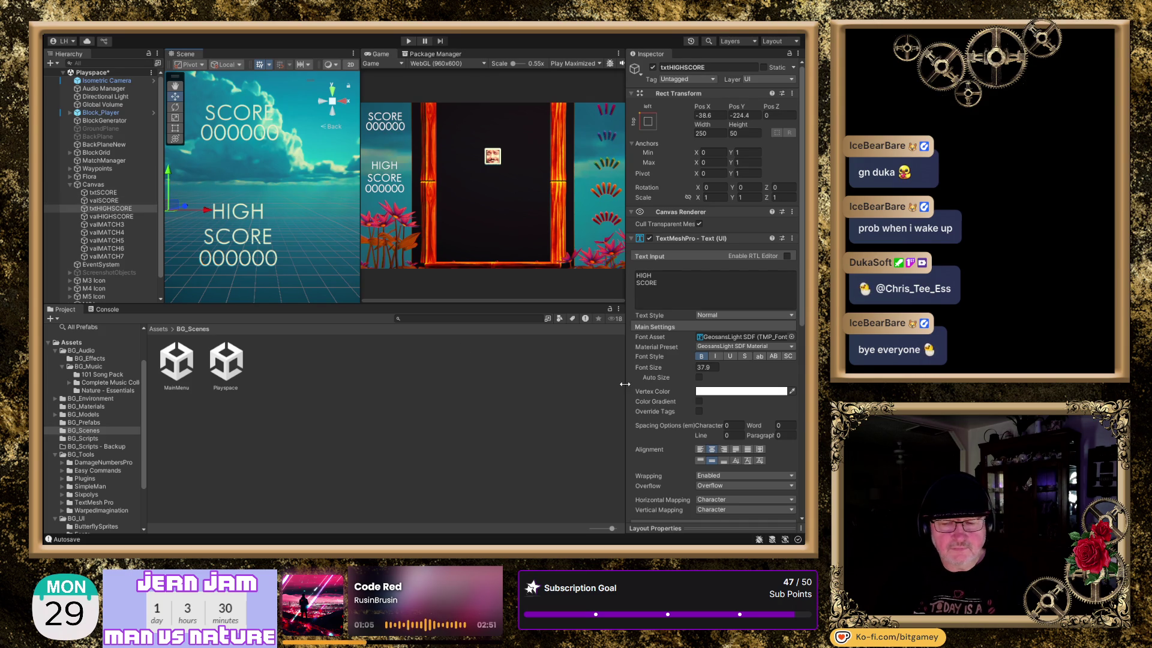
pyautogui.click(699, 435)
pyautogui.moveTo(692, 433); pyautogui.dragTo(644, 435)
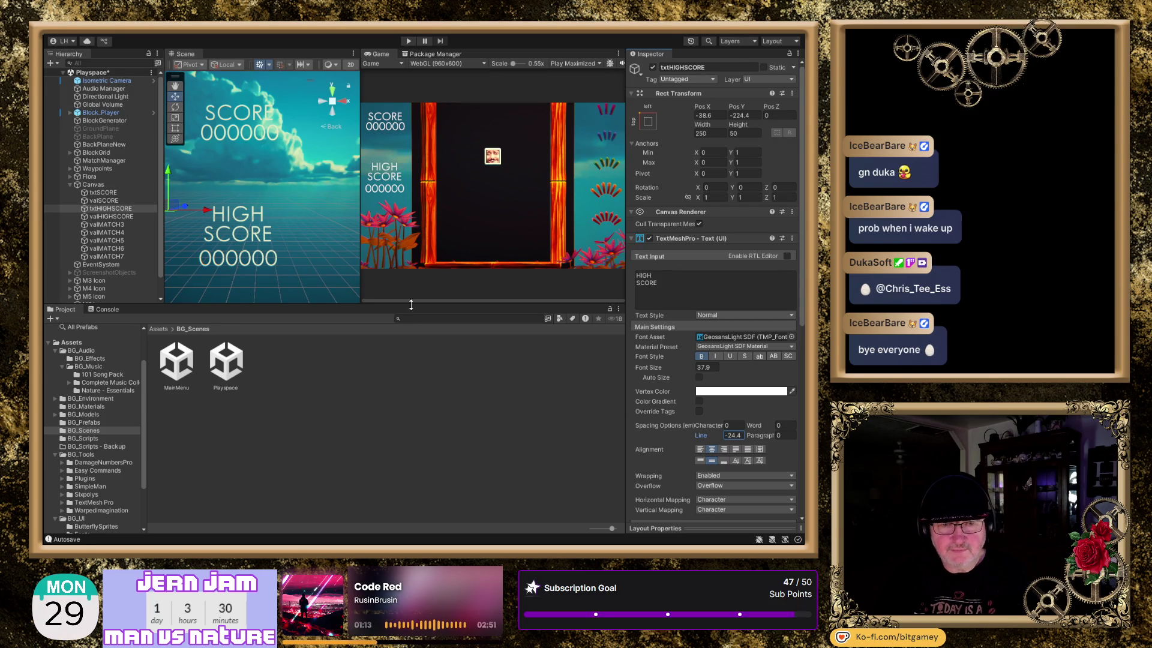
pyautogui.moveTo(169, 175); pyautogui.dragTo(166, 180)
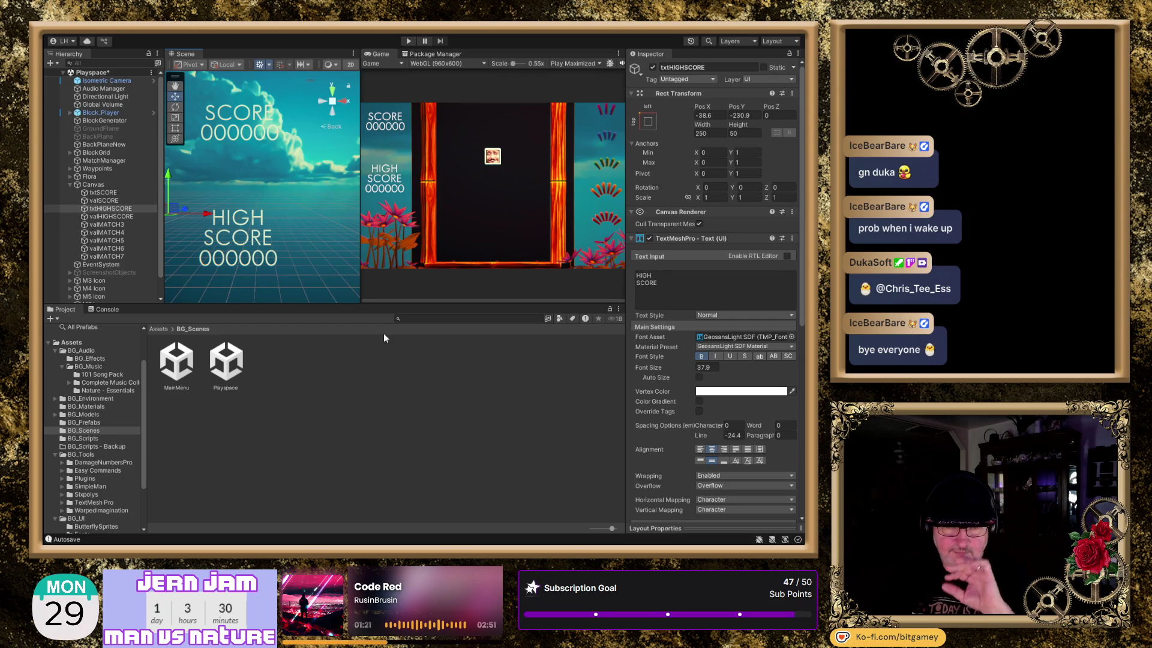
# Move the HIGH SCORE label and value down, then the SCORE label and value down.
pyautogui.keyDown('ctrl'); pyautogui.click(107, 218); pyautogui.keyUp('ctrl')
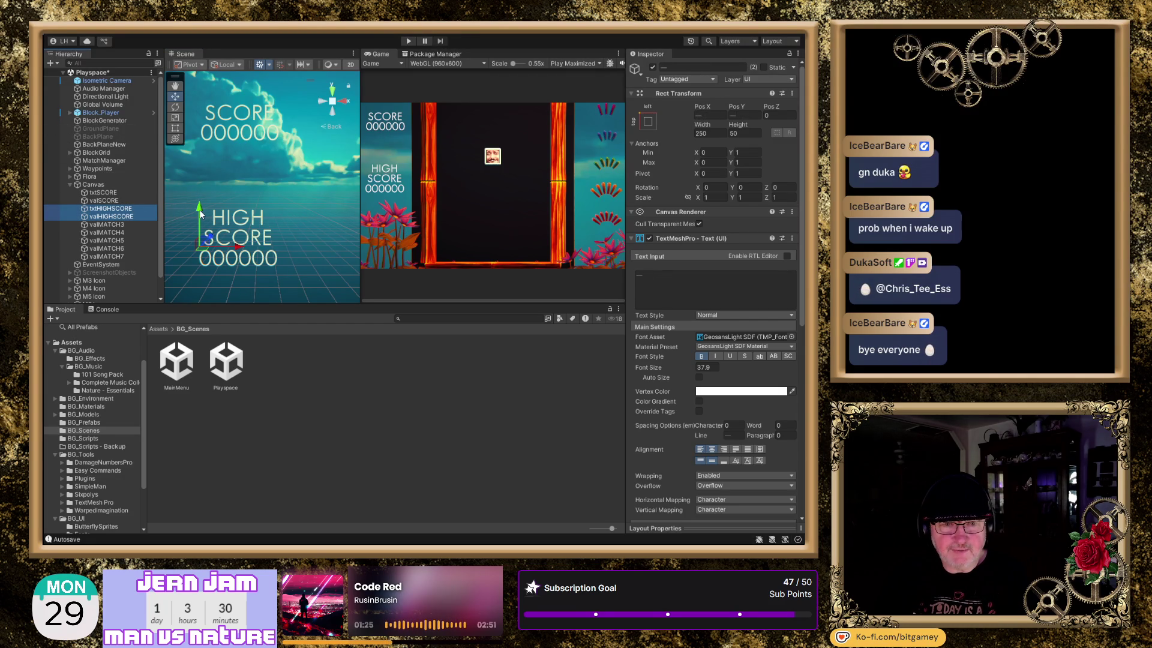
pyautogui.moveTo(199, 210)
pyautogui.mouseDown()
pyautogui.moveTo(175, 358)
pyautogui.moveTo(160, 338)
pyautogui.moveTo(172, 222)
pyautogui.mouseUp()
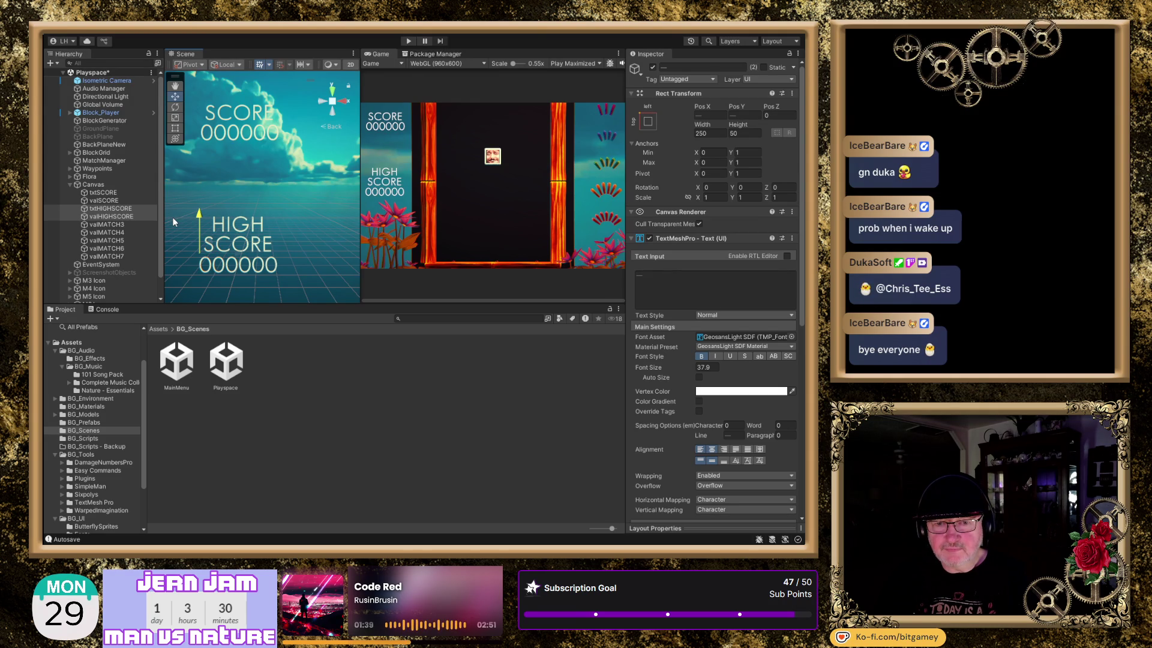
pyautogui.moveTo(173, 222); pyautogui.dragTo(173, 222)
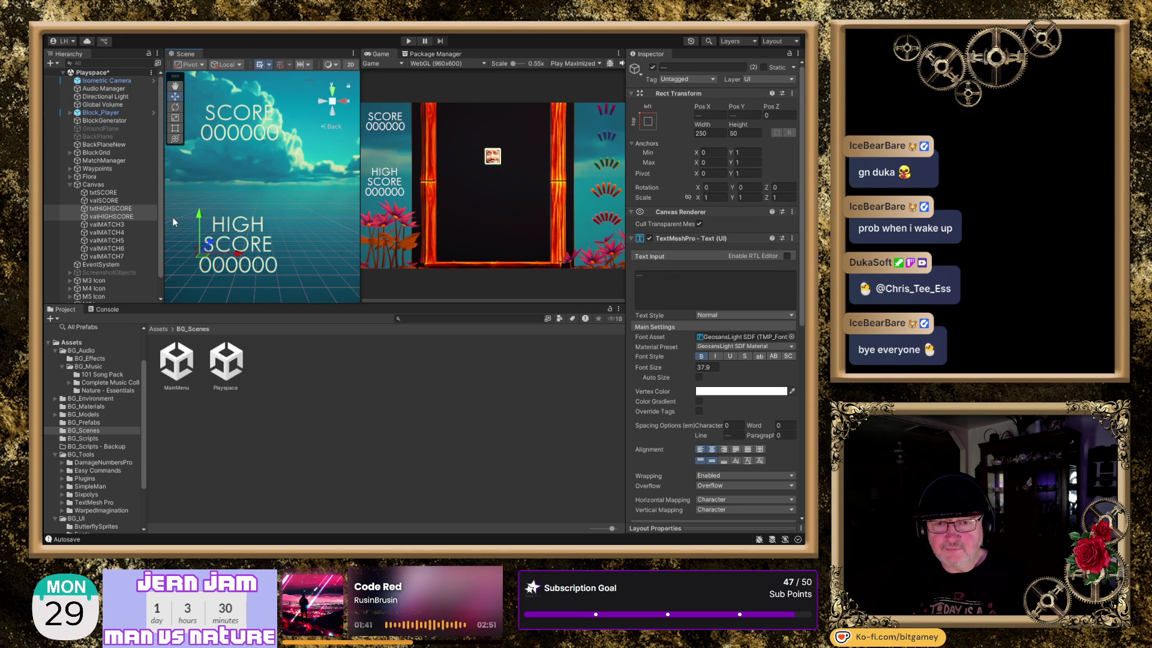
pyautogui.click(102, 192)
pyautogui.keyDown('shift'); pyautogui.click(104, 200); pyautogui.keyUp('shift')
pyautogui.moveTo(199, 82); pyautogui.dragTo(192, 121)
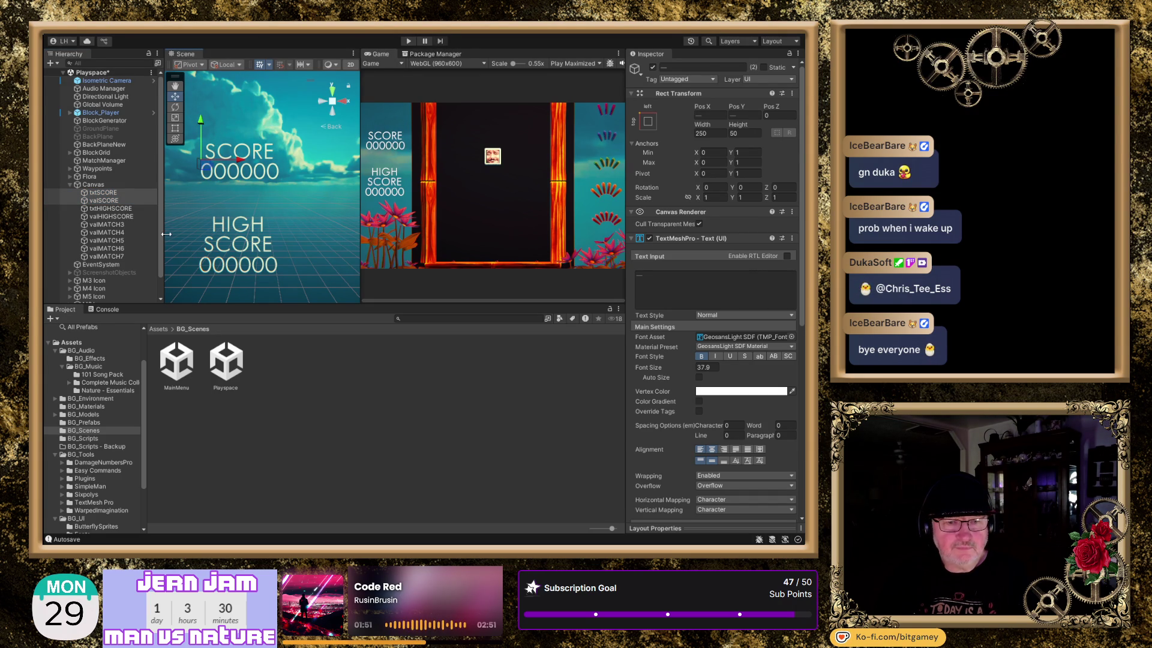
# Try a black Vertex Color on the HIGH SCORE label and value, then revert to white.
pyautogui.click(135, 210)
pyautogui.keyDown('shift'); pyautogui.click(134, 215); pyautogui.keyUp('shift')
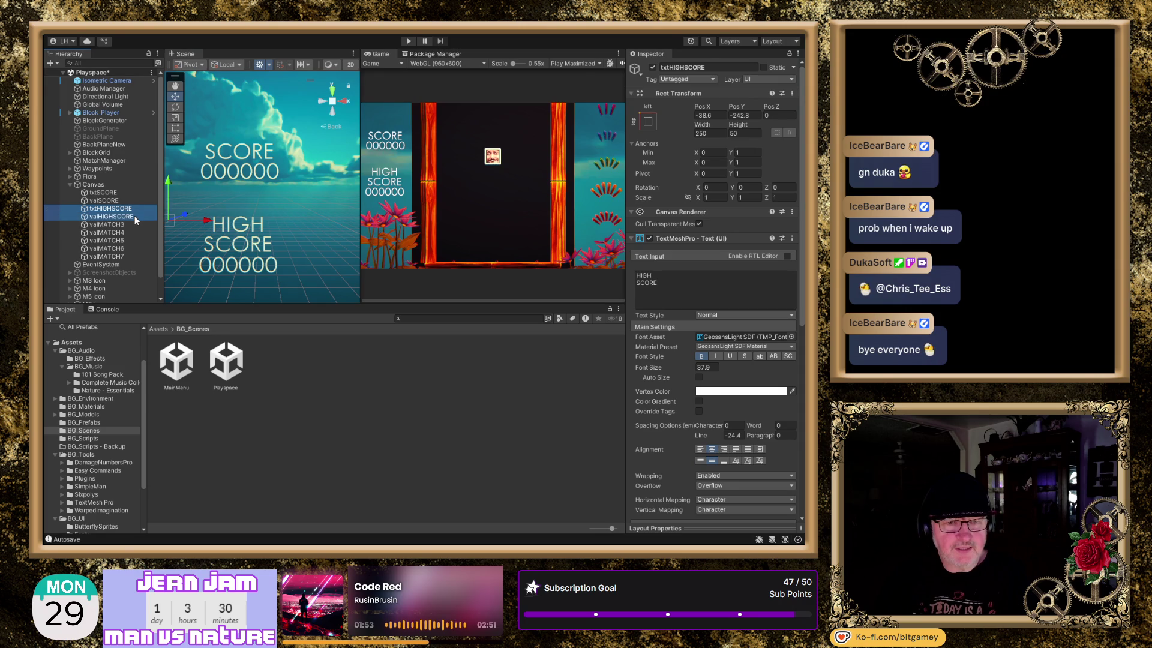
pyautogui.click(727, 393)
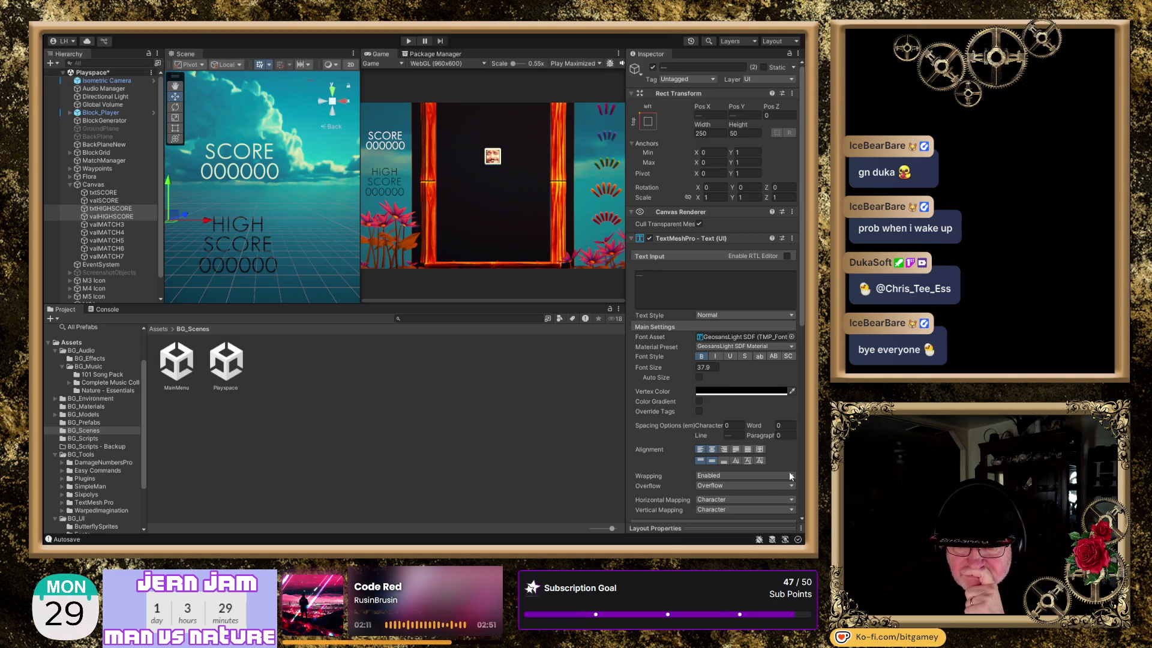
pyautogui.hotkey('ctrl', 'z')
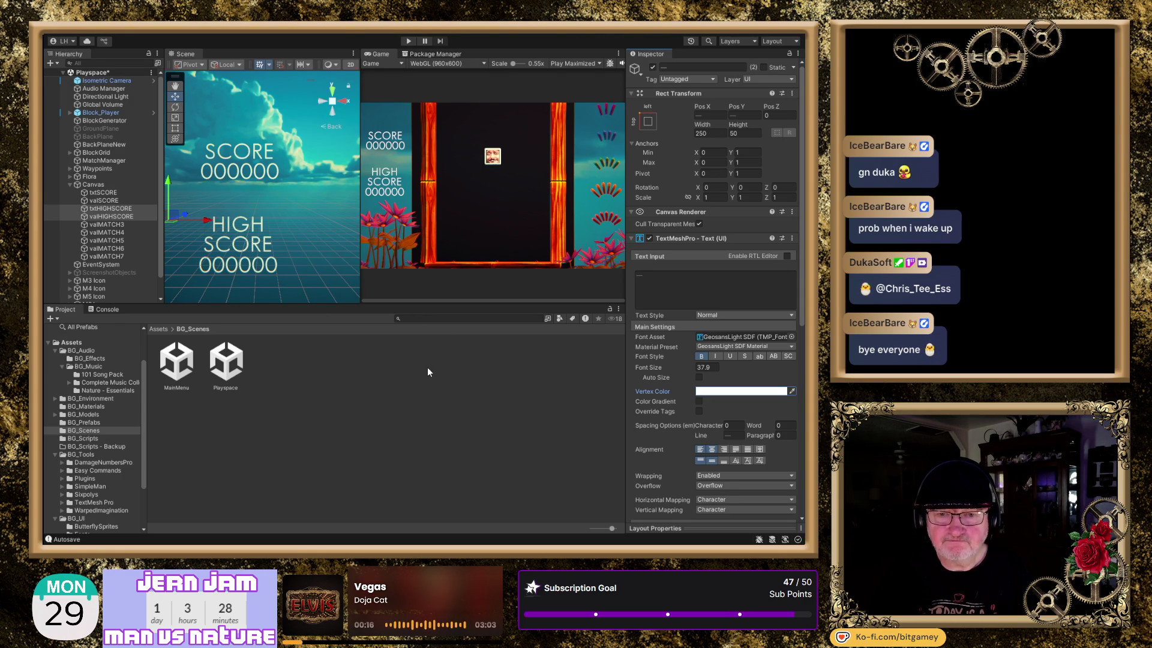
# Give txtSCORE, valSCORE, txtHIGHSCORE and valHIGHSCORE a bright green Vertex Color.
pyautogui.click(111, 193)
pyautogui.keyDown('shift'); pyautogui.click(111, 216); pyautogui.keyUp('shift')
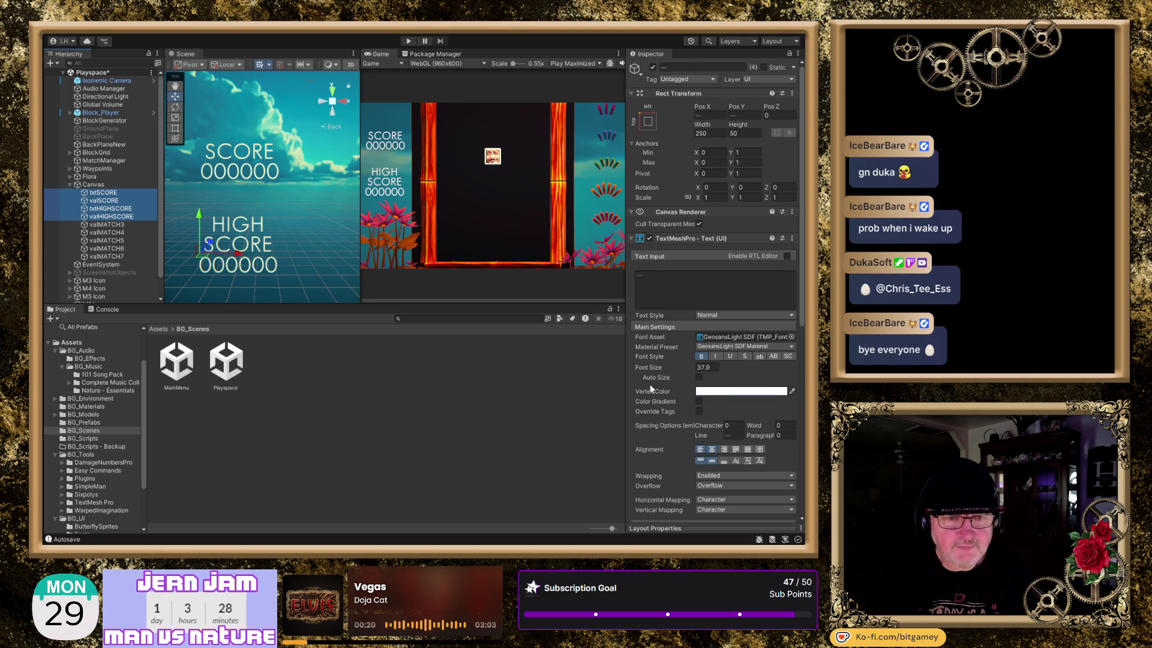
pyautogui.click(734, 397)
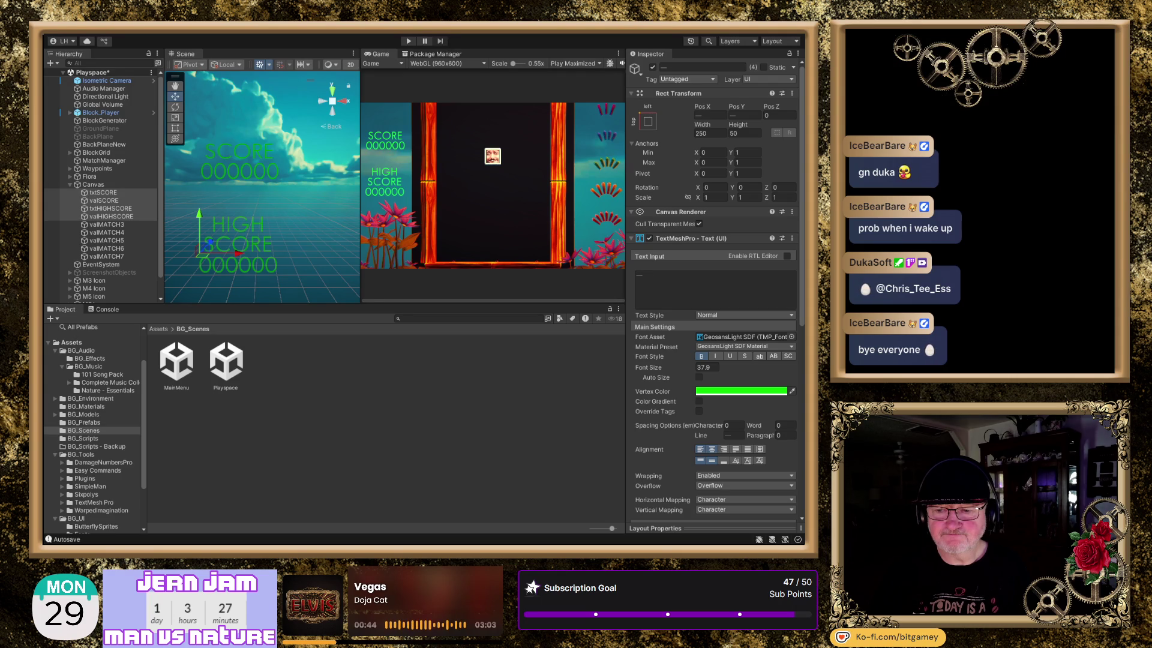
pyautogui.hotkey('ctrl', 'z')
pyautogui.hotkey('ctrl', 'z')
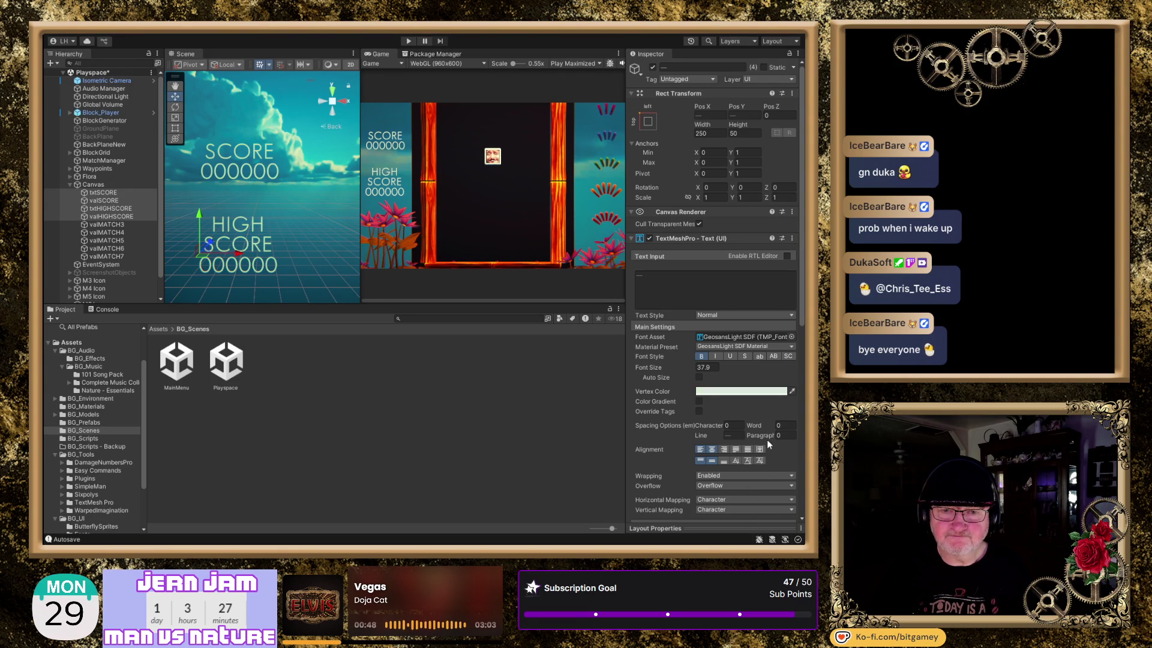
pyautogui.hotkey('ctrl', 'y')
pyautogui.hotkey('ctrl', 'y')
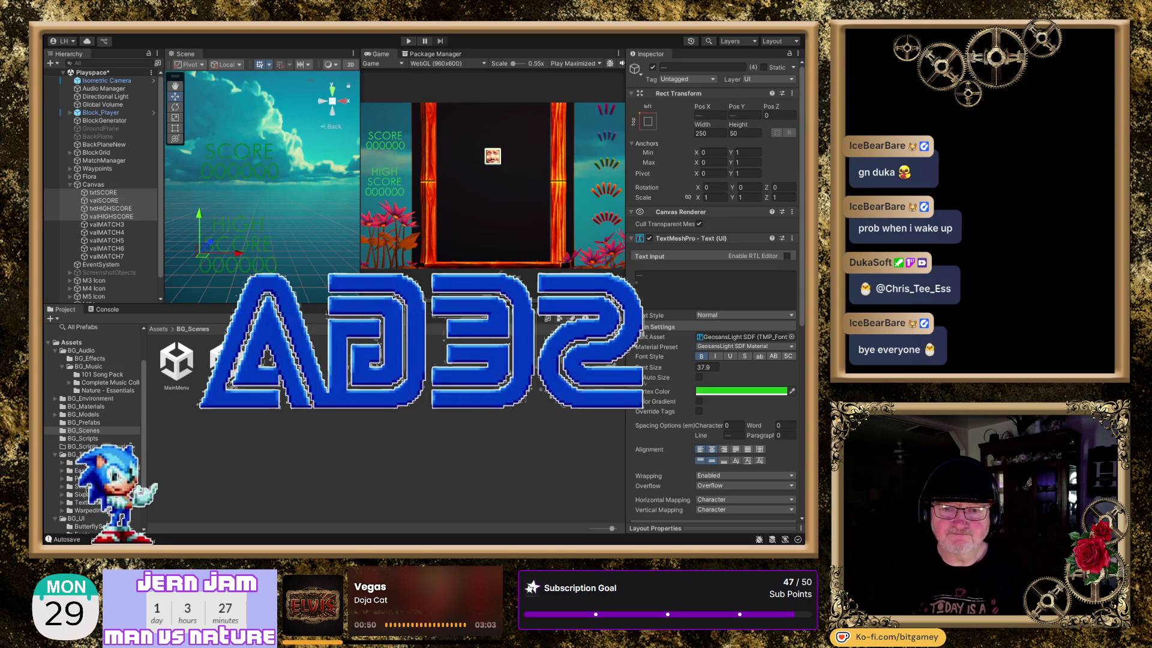
# Compare bright and pale green on the four score texts, settling on pale green.
pyautogui.hotkey('ctrl', 'z')
pyautogui.hotkey('ctrl', 'z')
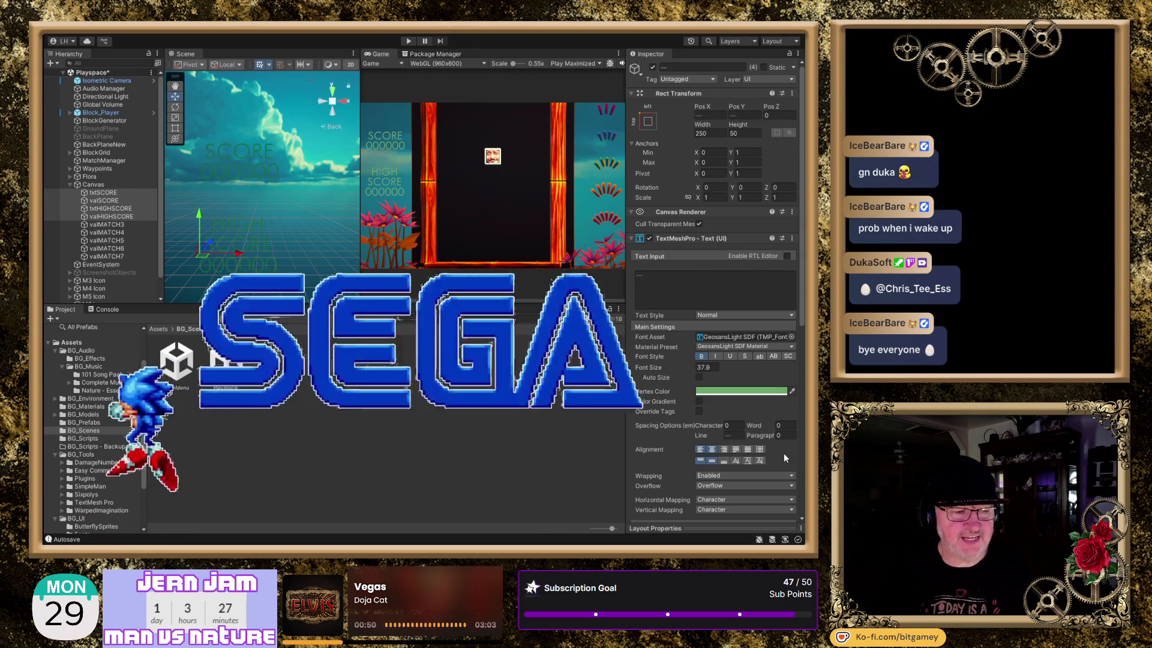
pyautogui.hotkey('ctrl', 'y')
pyautogui.hotkey('ctrl', 'y')
pyautogui.hotkey('ctrl', 'z')
pyautogui.hotkey('ctrl', 'y')
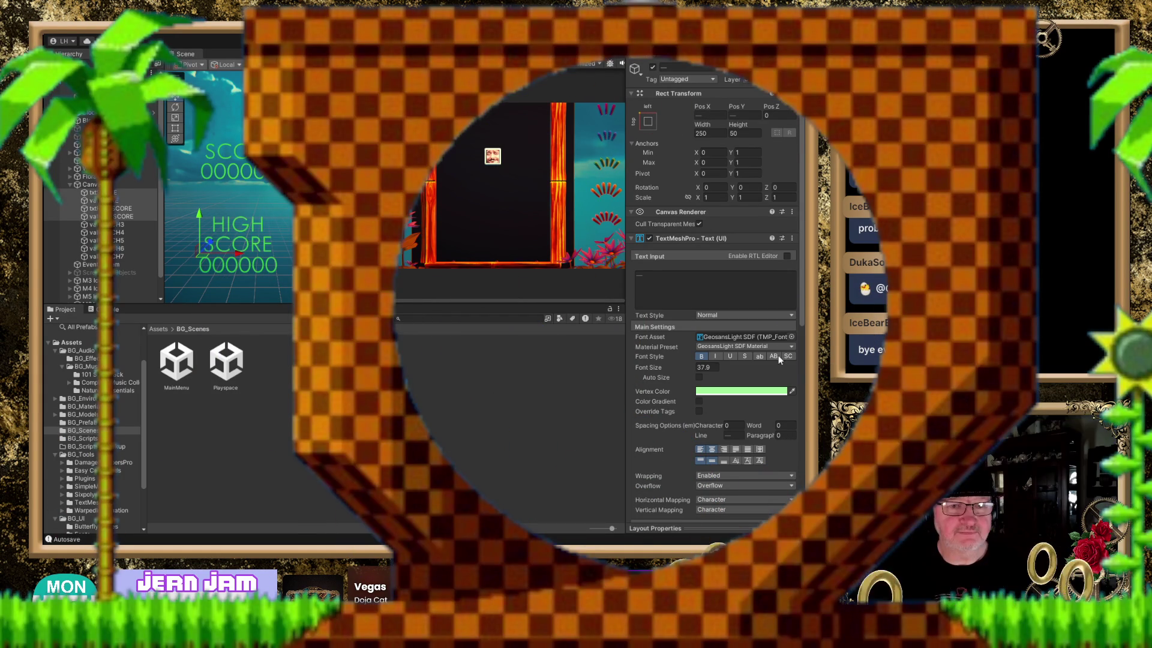
pyautogui.click(741, 391)
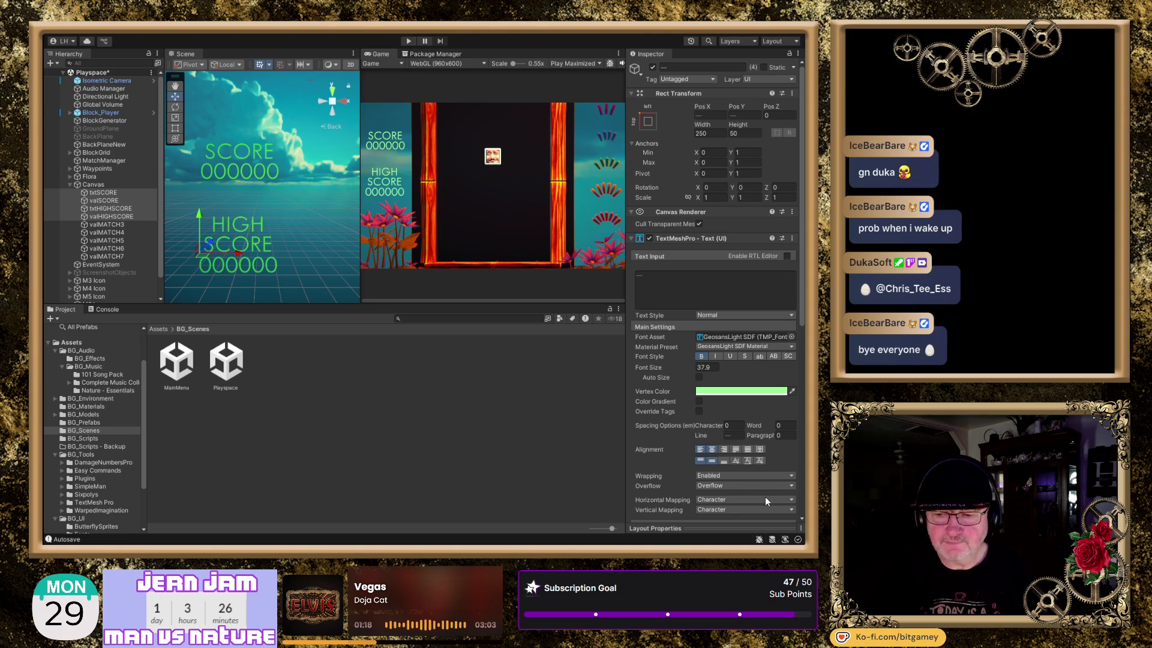
# Tint the SCORE and HIGH SCORE texts lavender through their Vertex Color.
pyautogui.hotkey('ctrl', 'z')
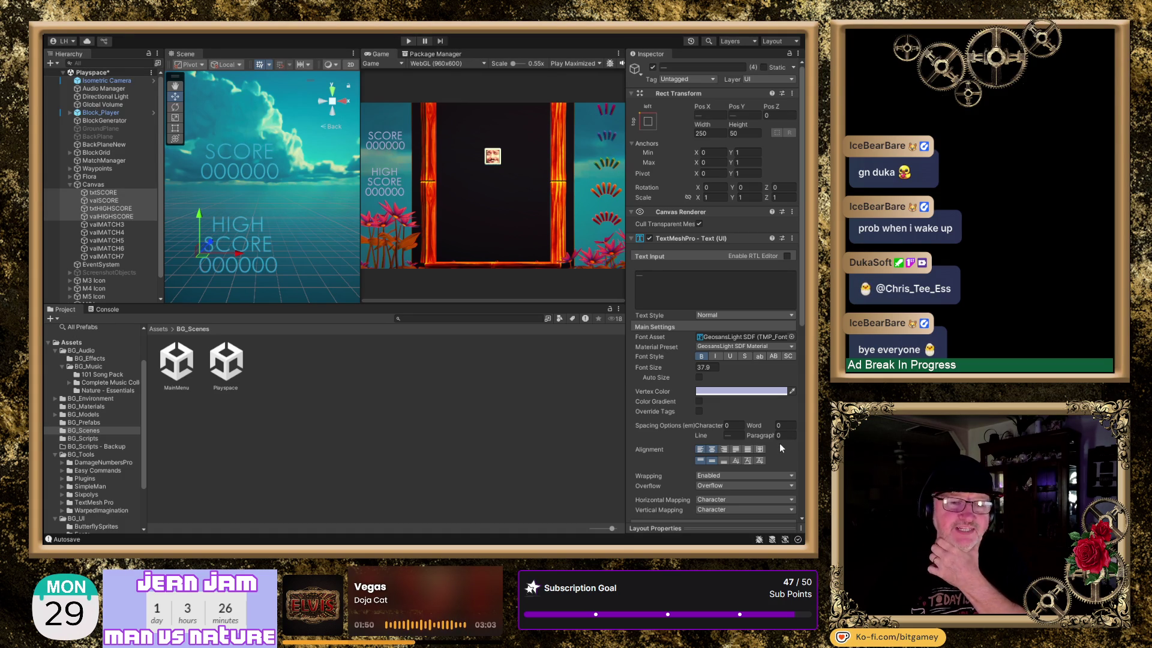
# Set the score texts' Vertex Color back to white and save the Playspace scene.
pyautogui.hotkey('ctrl', 'z')
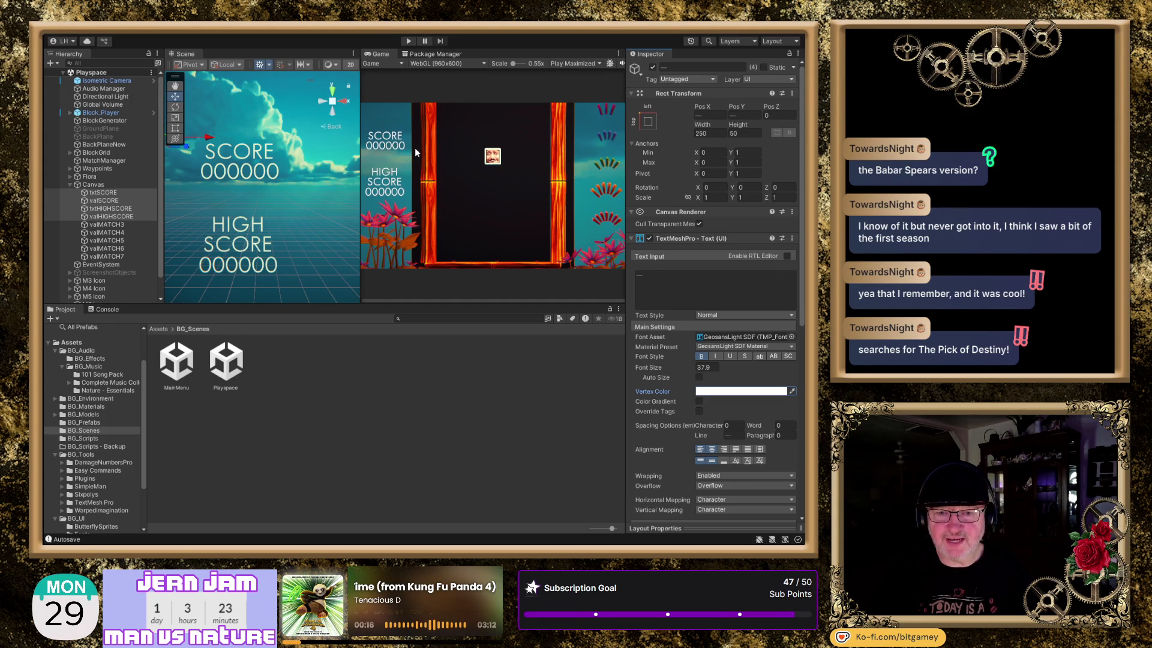
# Move the four score texts right so they sit centred in the canvas.
pyautogui.scroll(-2, 261, 164)
pyautogui.press('w')
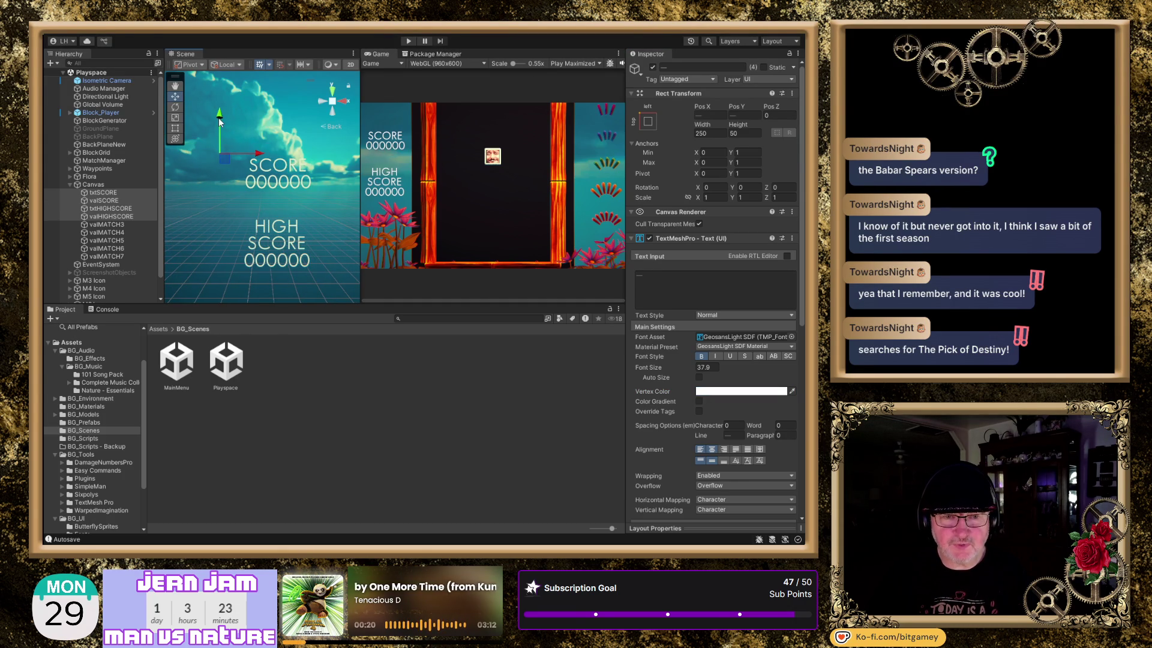
pyautogui.moveTo(218, 117)
pyautogui.mouseDown()
pyautogui.moveTo(225, 100)
pyautogui.moveTo(219, 109)
pyautogui.mouseUp()
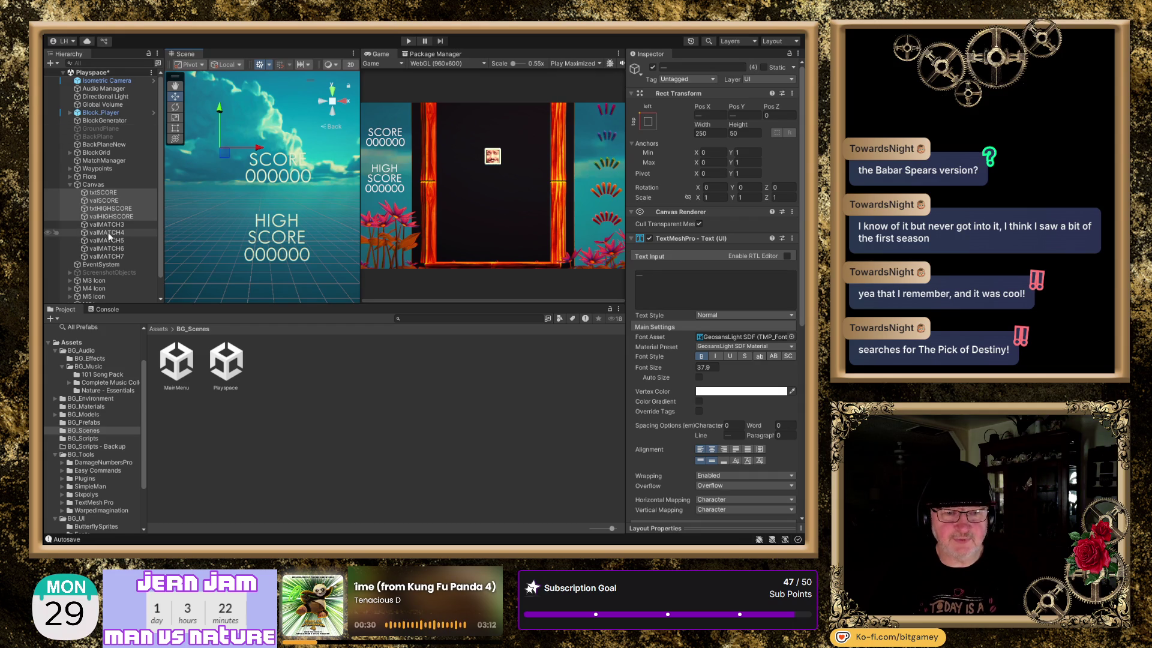
# Lower the HIGH SCORE label and its 000000 value together, widening the gap below SCORE.
pyautogui.click(111, 208)
pyautogui.keyDown('shift'); pyautogui.click(111, 216); pyautogui.keyUp('shift')
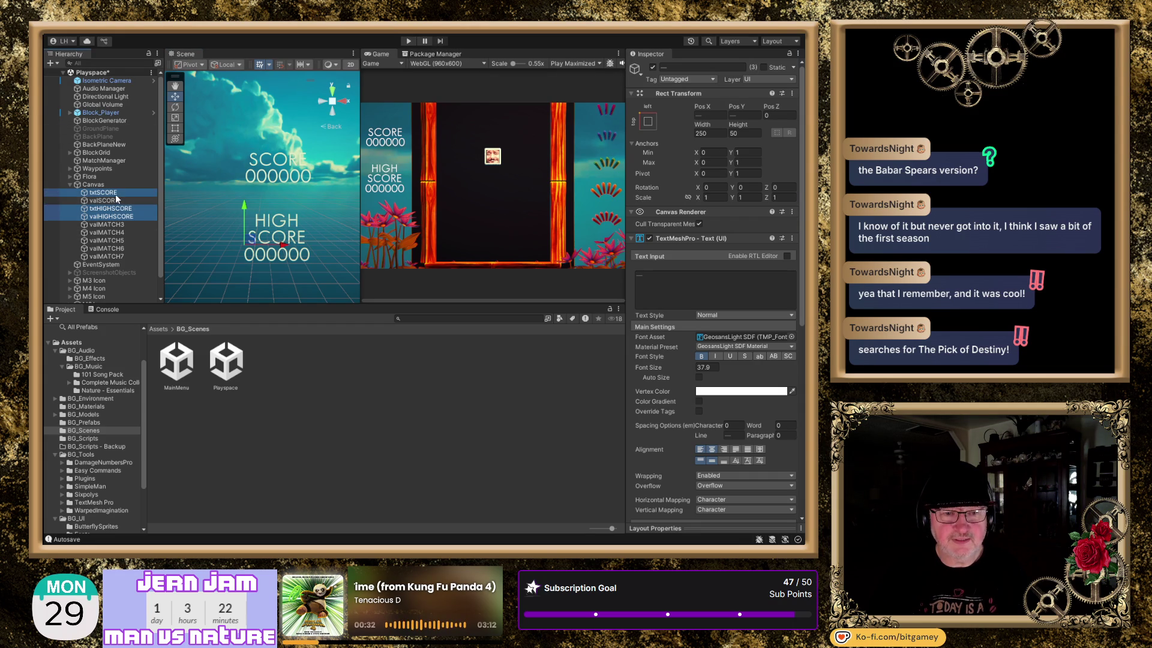
pyautogui.moveTo(244, 204); pyautogui.dragTo(243, 220)
pyautogui.moveTo(241, 219); pyautogui.dragTo(236, 218)
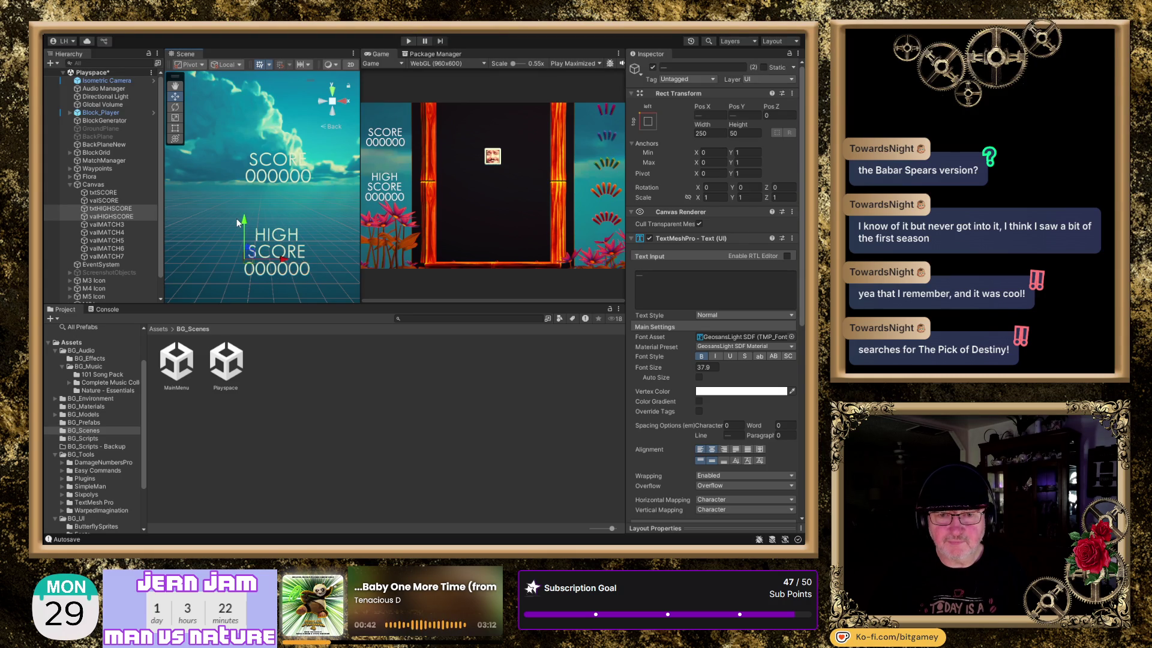